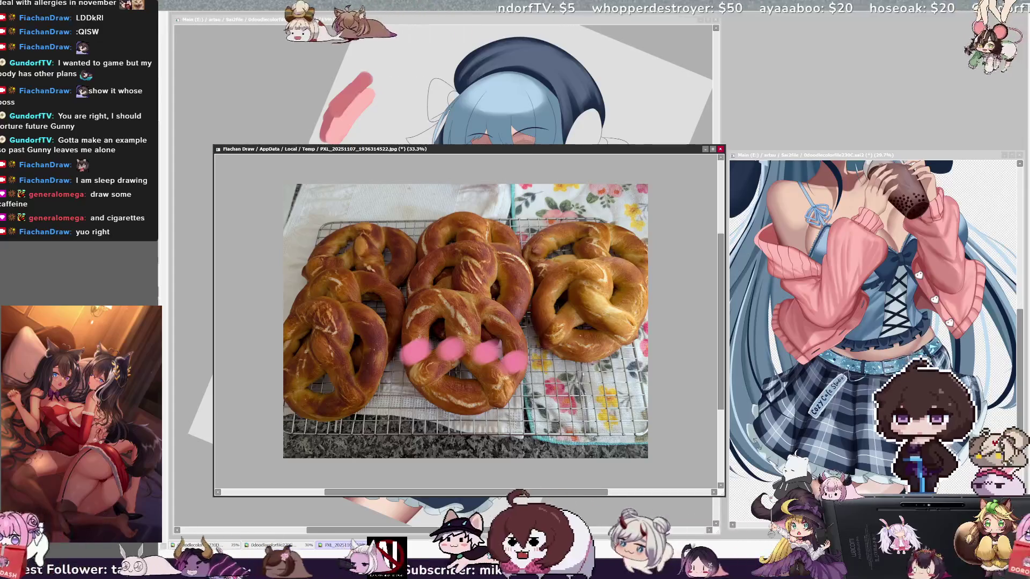
- Paint a dark brown coffee mug on the left pretzel and add a white steam line above it
{"action": "mouse_move", "coordinate": [328, 375]}
{"action": "left_mouse_down"}
{"action": "mouse_move", "coordinate": [356, 397]}
{"action": "mouse_move", "coordinate": [357, 384]}
{"action": "left_mouse_up"}
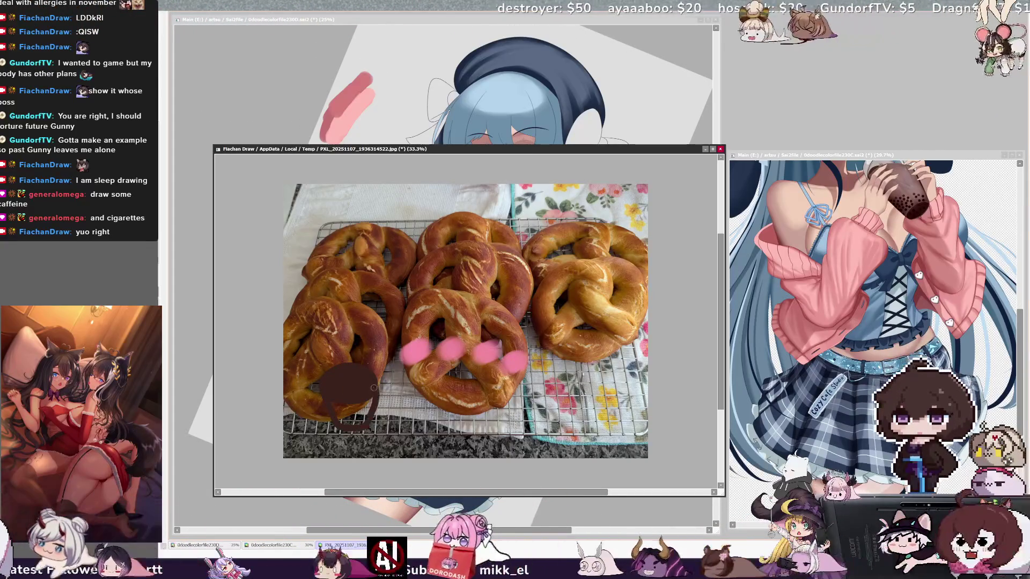
{"action": "key", "text": "bracketright"}
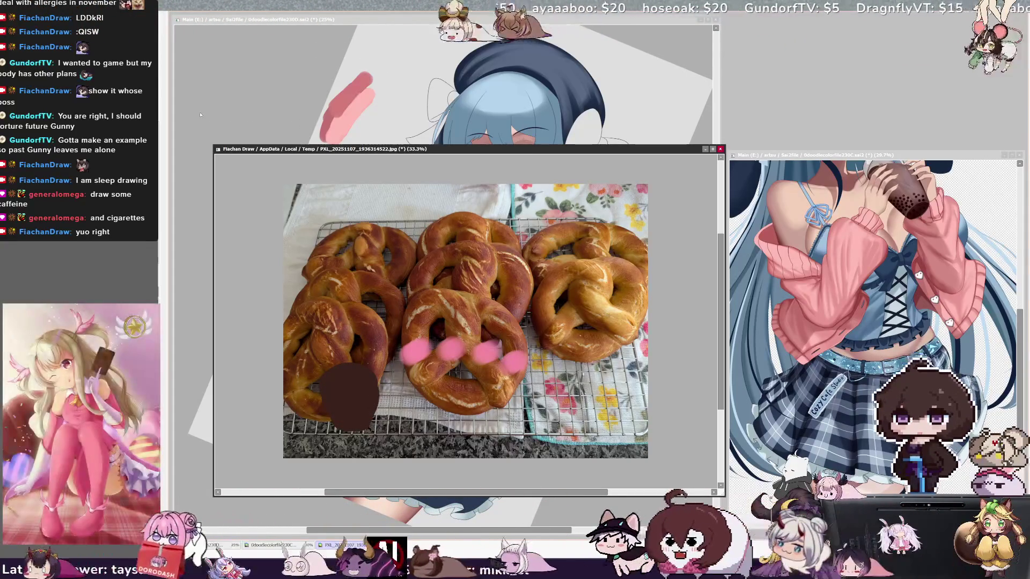
{"action": "left_click_drag", "start_coordinate": [332, 380], "coordinate": [353, 383]}
{"action": "key", "text": "bracketleft"}
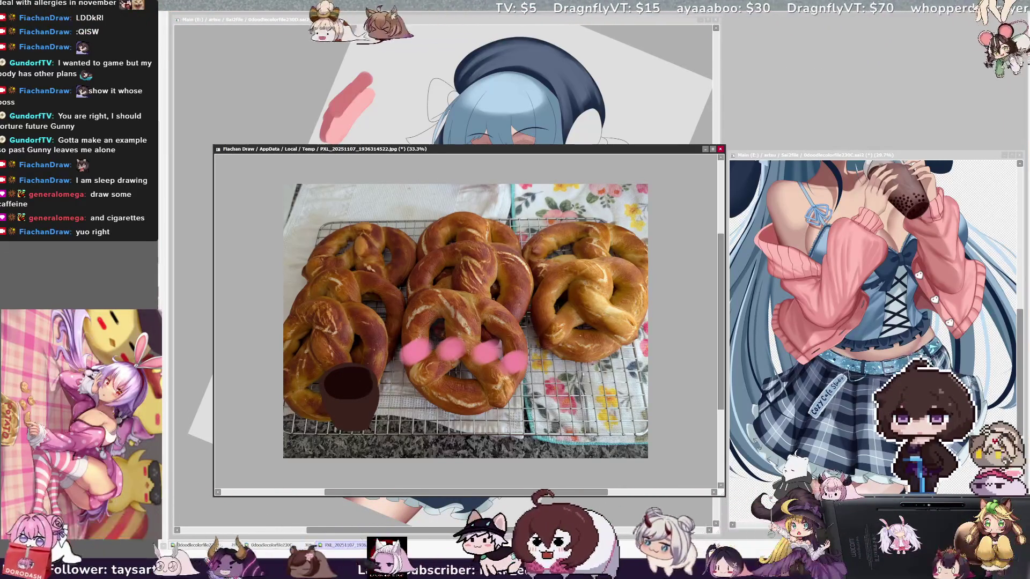
{"action": "mouse_move", "coordinate": [330, 373]}
{"action": "left_mouse_down"}
{"action": "mouse_move", "coordinate": [326, 335]}
{"action": "mouse_move", "coordinate": [357, 334]}
{"action": "left_mouse_up"}
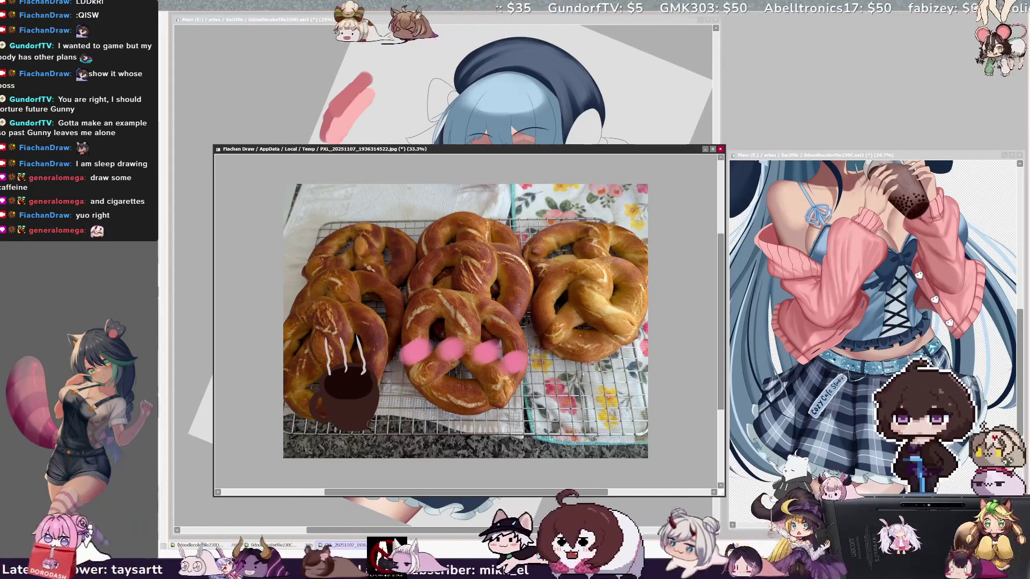
{"action": "key", "text": "bracketright"}
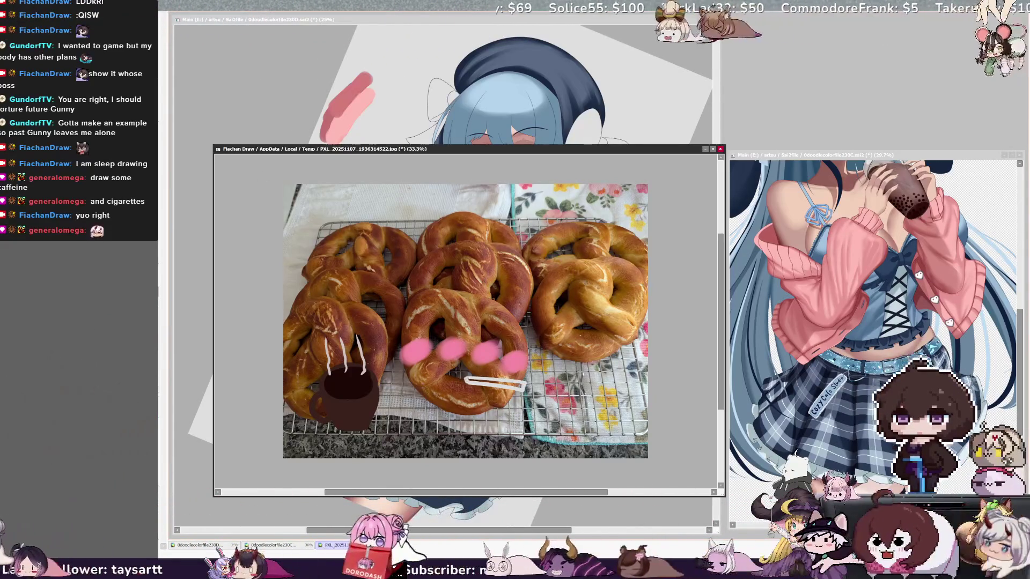
- Fill the cigarette white, paint its filter end beige, and draw a smoke wisp above the tip
{"action": "left_click_drag", "start_coordinate": [469, 382], "coordinate": [520, 384]}
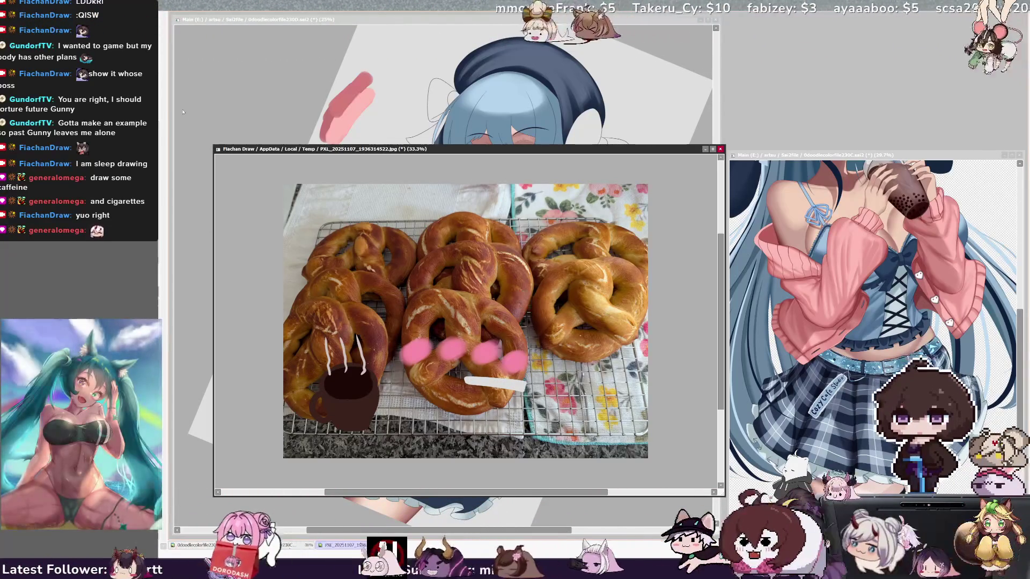
{"action": "left_click_drag", "start_coordinate": [464, 382], "coordinate": [493, 383]}
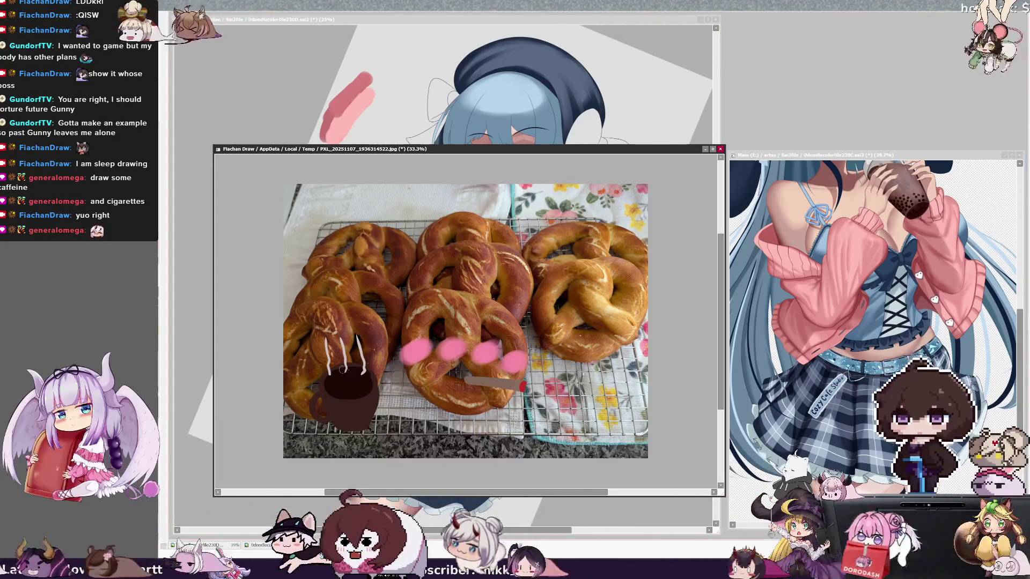
{"action": "key", "text": "bracketleft"}
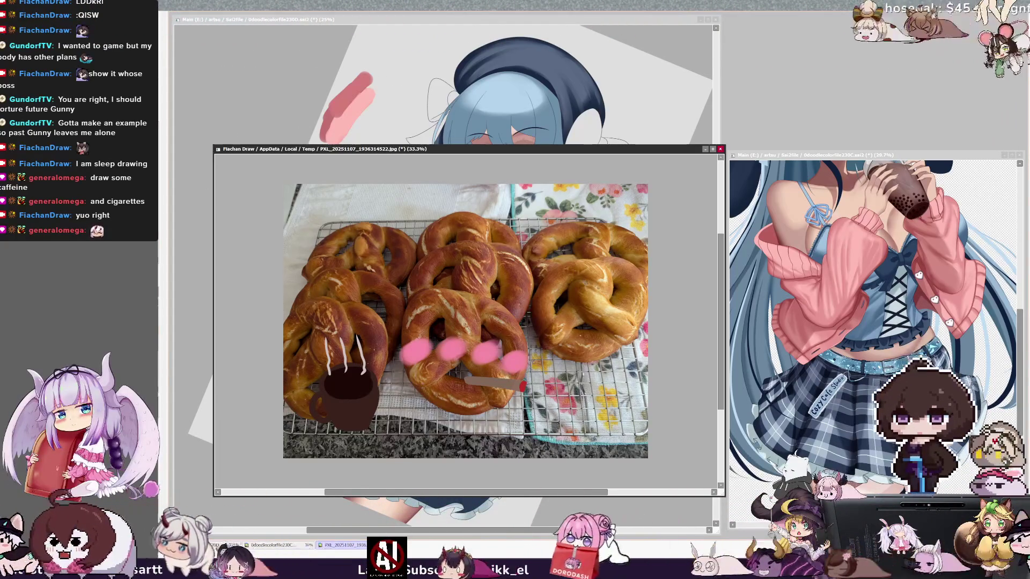
{"action": "key", "text": "bracketleft"}
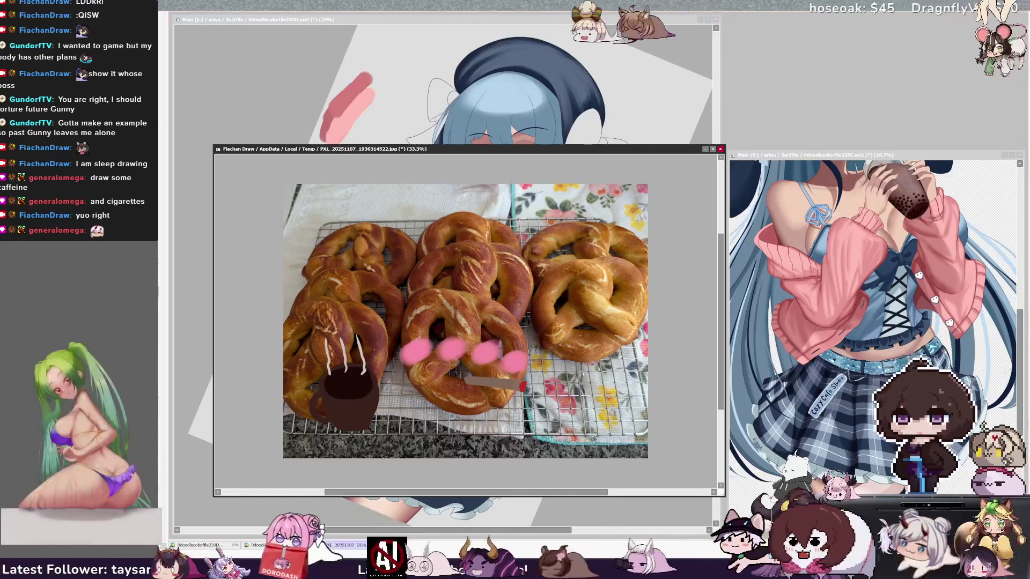
{"action": "left_click_drag", "start_coordinate": [531, 366], "coordinate": [528, 270]}
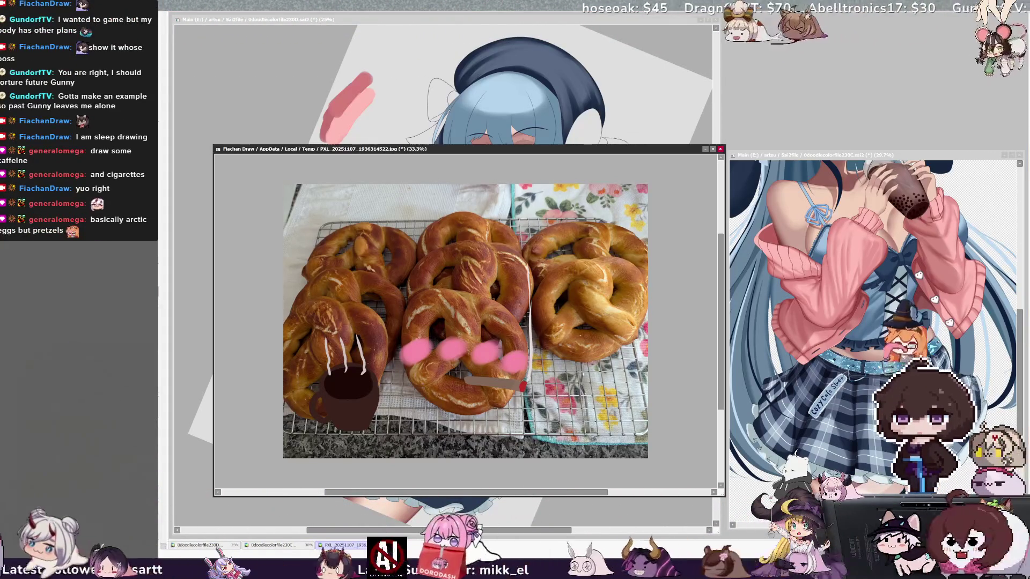
{"action": "scroll", "coordinate": [465, 320], "scroll_direction": "up", "scroll_amount": 2}
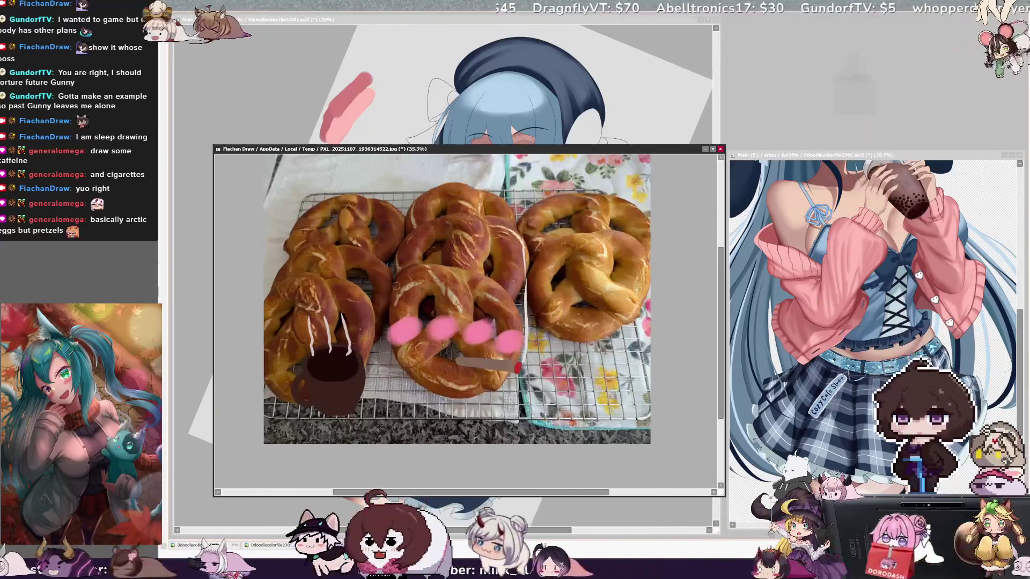
- Shrink the pretzel photo window, move it to the top-right, and bring the girl drawing forward
{"action": "left_click_drag", "start_coordinate": [724, 495], "coordinate": [584, 406]}
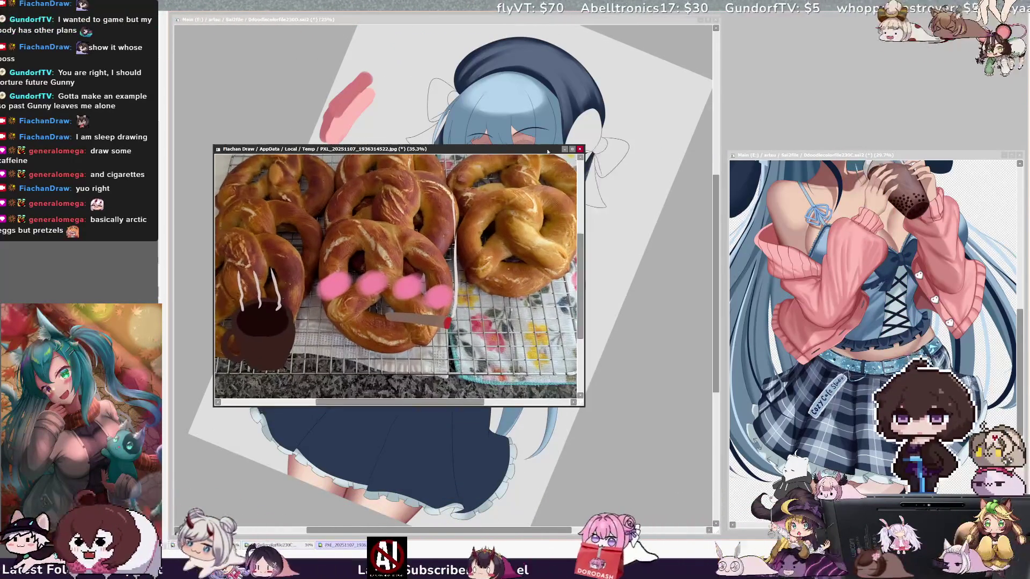
{"action": "left_click_drag", "start_coordinate": [550, 153], "coordinate": [994, 24]}
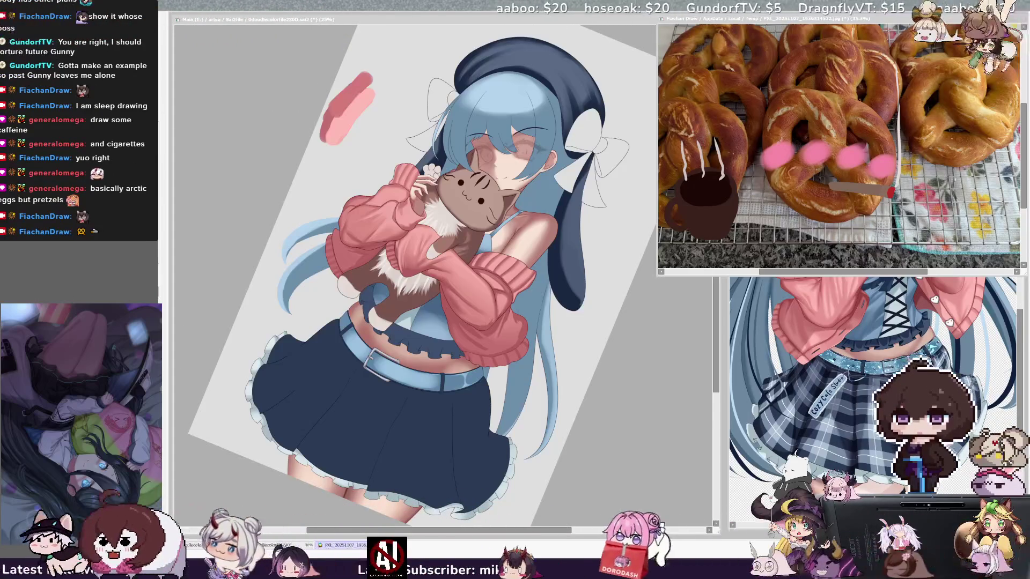
{"action": "key", "text": "ctrl+Tab"}
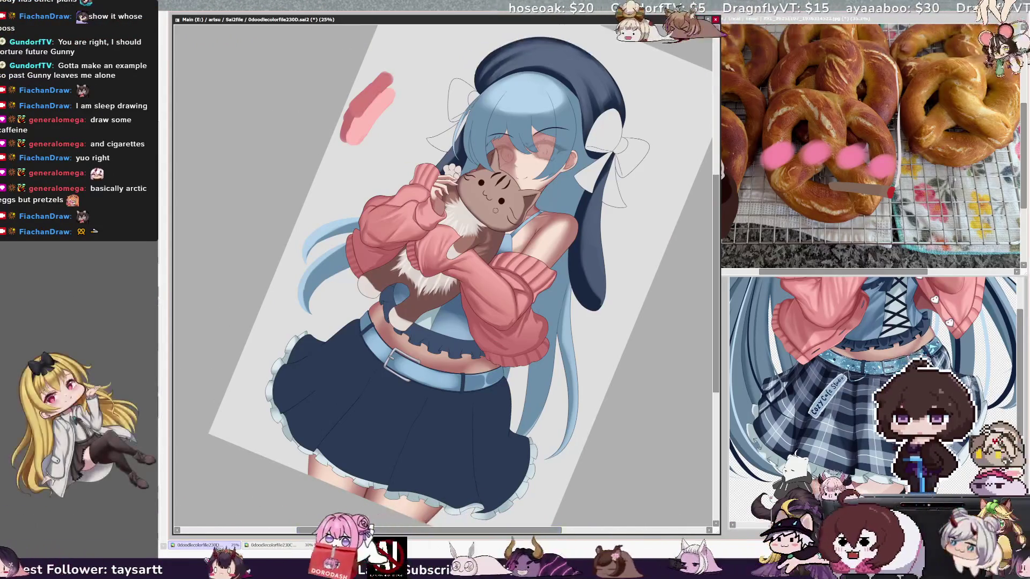
- Reset the canvas rotation to upright, pan the view, and shrink the brush to a small dot
{"action": "key", "text": "Escape"}
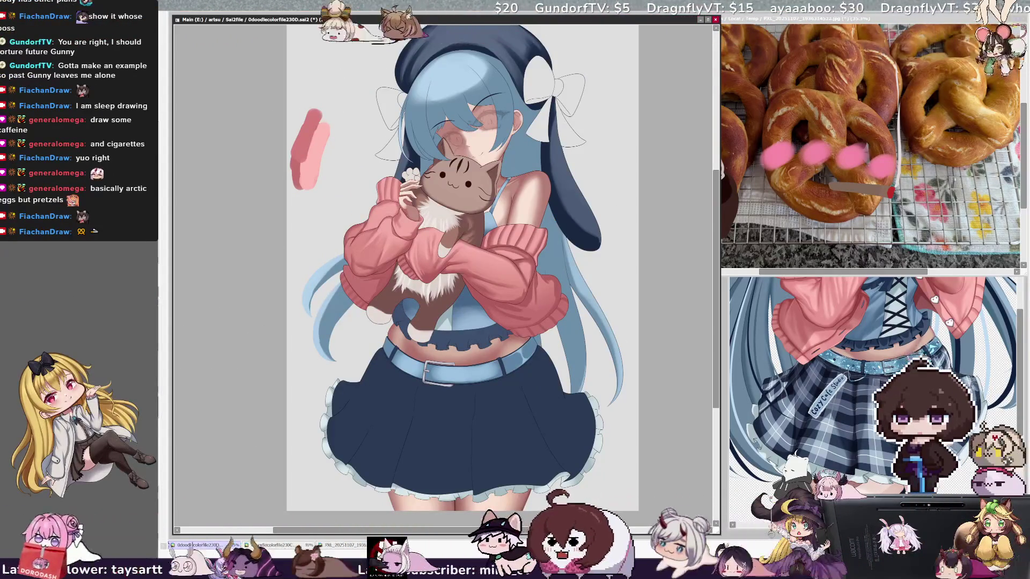
{"action": "left_click_drag", "start_coordinate": [450, 268], "coordinate": [406, 279]}
{"action": "scroll", "coordinate": [418, 268], "scroll_direction": "up", "scroll_amount": 2}
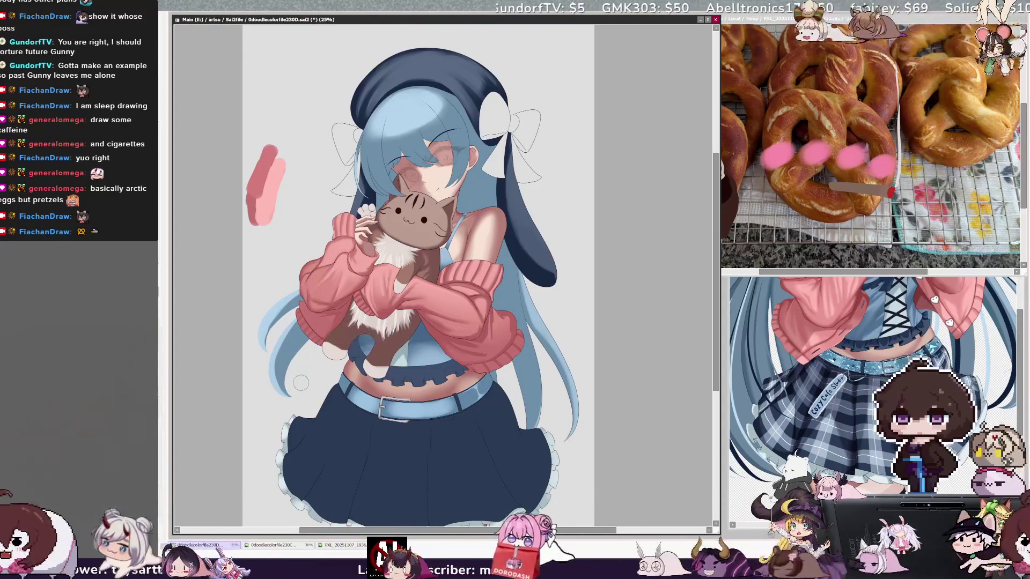
{"action": "left_click_drag", "start_coordinate": [304, 381], "coordinate": [294, 378]}
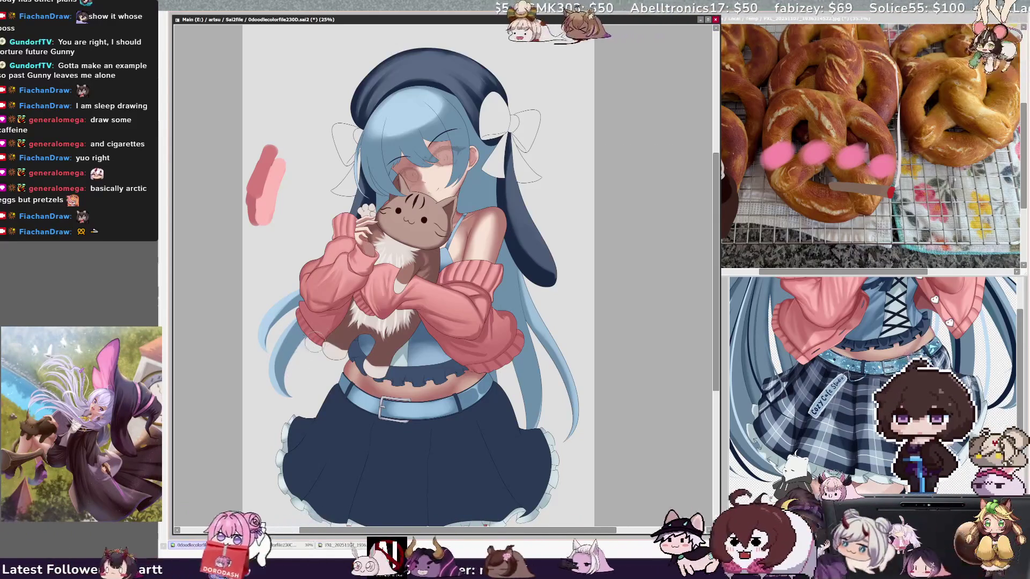
{"action": "left_click_drag", "start_coordinate": [329, 345], "coordinate": [298, 352]}
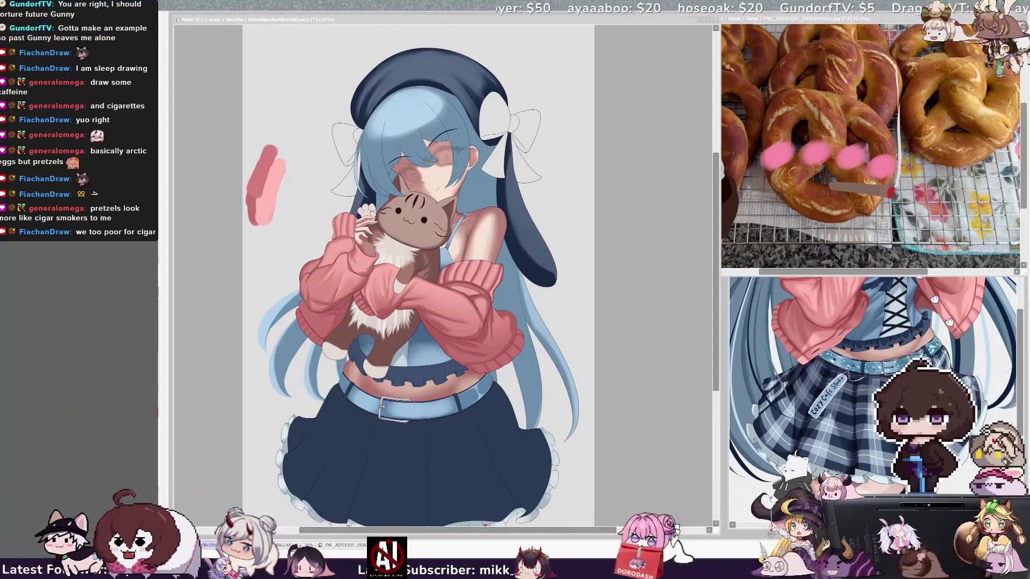
- Undo the stray stroke on the cat's forehead, resize the brush, and refocus the artwork canvas
{"action": "scroll", "coordinate": [419, 268], "scroll_direction": "down", "scroll_amount": 3}
{"action": "scroll", "coordinate": [418, 268], "scroll_direction": "up", "scroll_amount": 2}
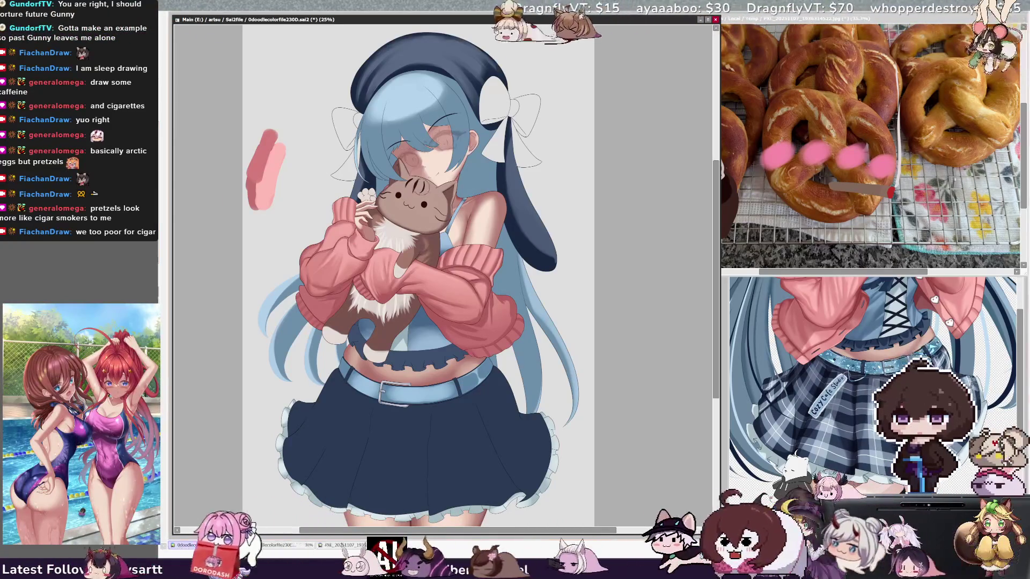
{"action": "key", "text": "ctrl+z"}
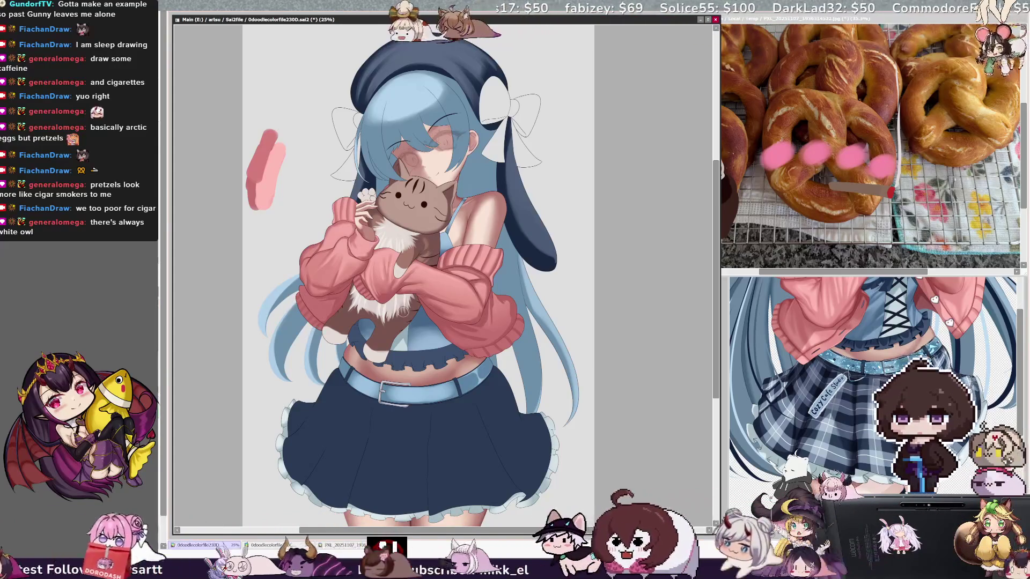
{"action": "key", "text": "bracketleft"}
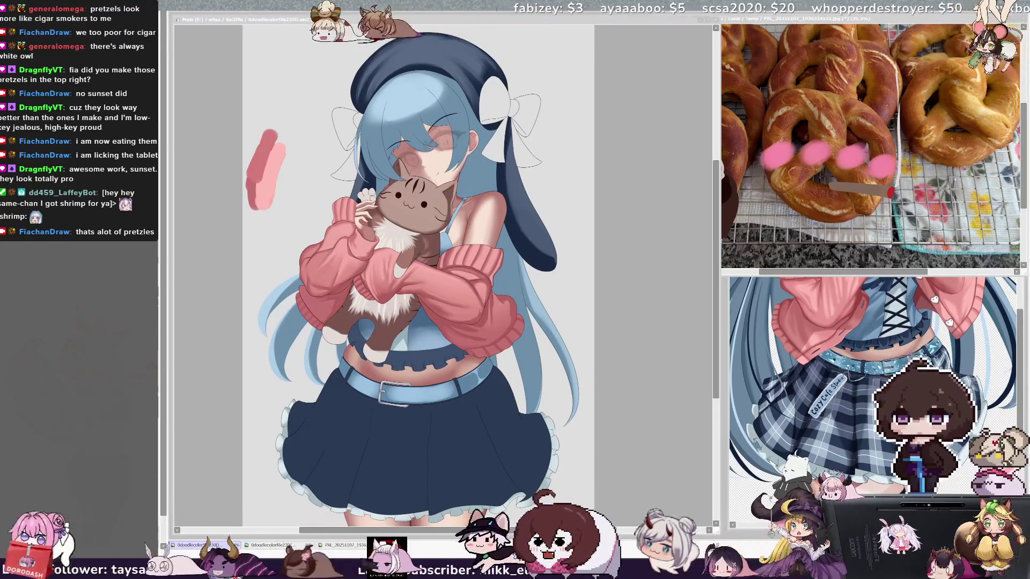
{"action": "left_click", "coordinate": [518, 287]}
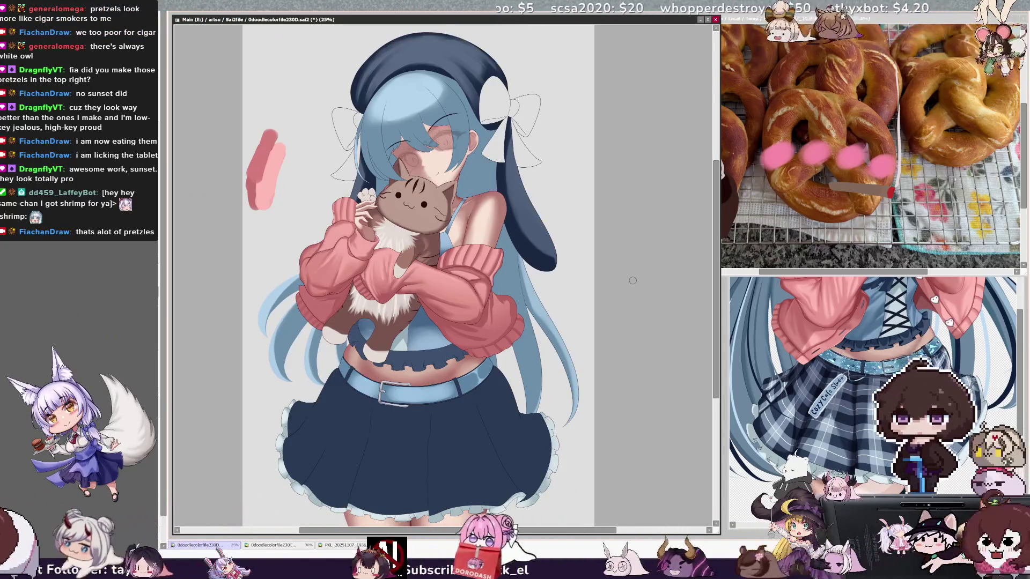
{"action": "left_click_drag", "start_coordinate": [717, 362], "coordinate": [716, 338]}
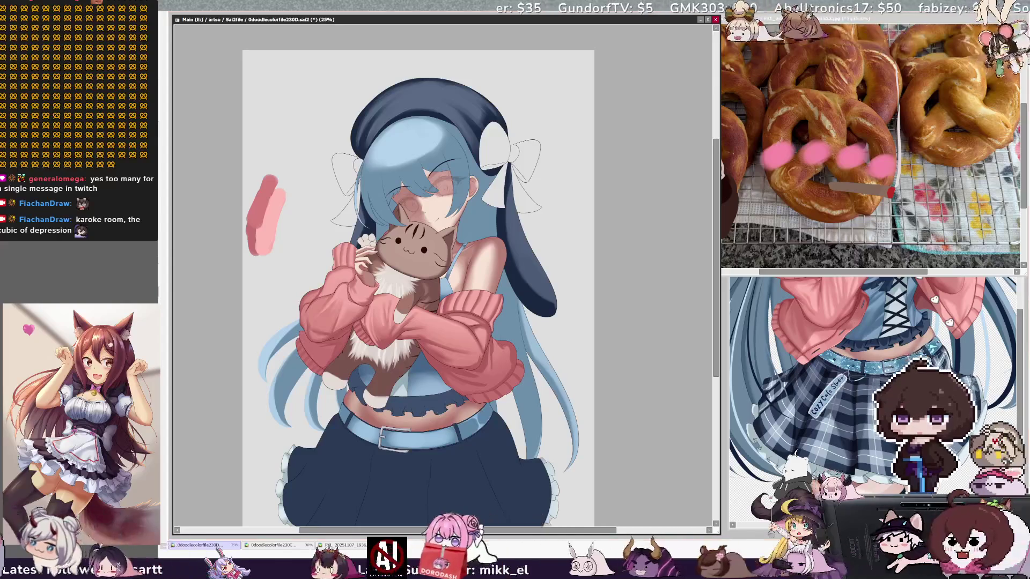
{"action": "mouse_move", "coordinate": [717, 296]}
{"action": "left_mouse_down"}
{"action": "mouse_move", "coordinate": [720, 330]}
{"action": "mouse_move", "coordinate": [729, 273]}
{"action": "left_mouse_up"}
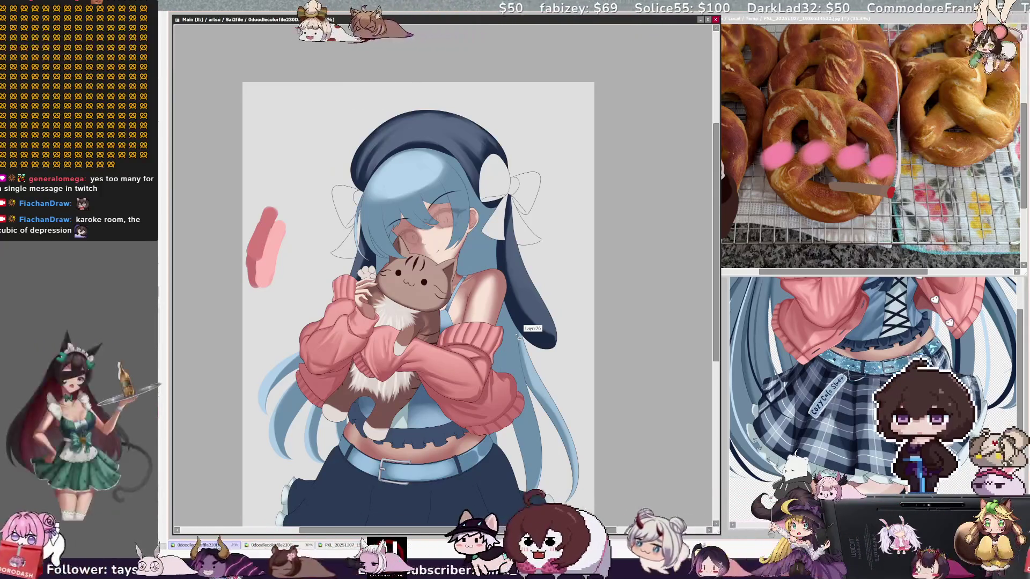
{"action": "left_click", "coordinate": [404, 189], "text": "ctrl"}
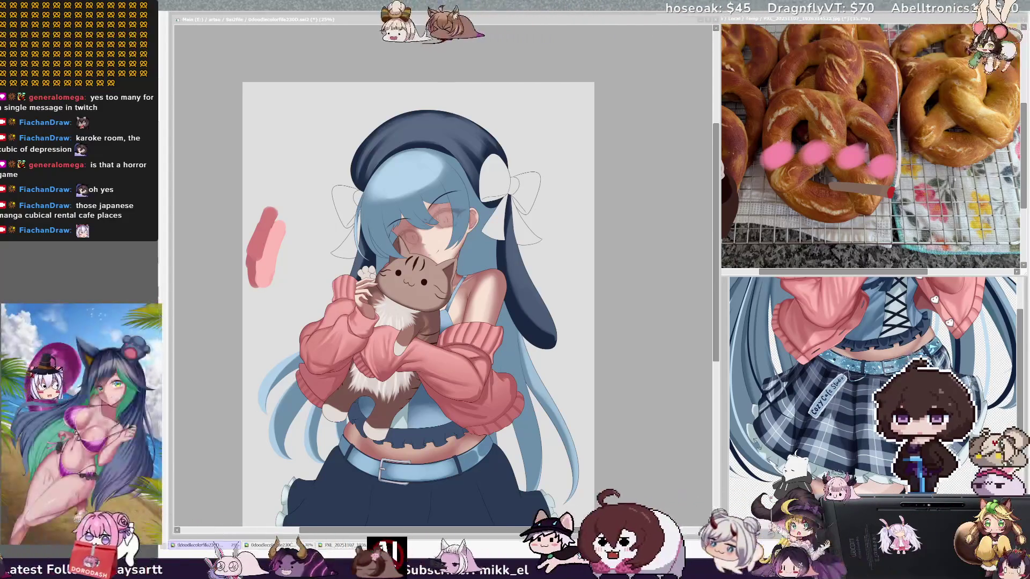
{"action": "left_click", "coordinate": [605, 531]}
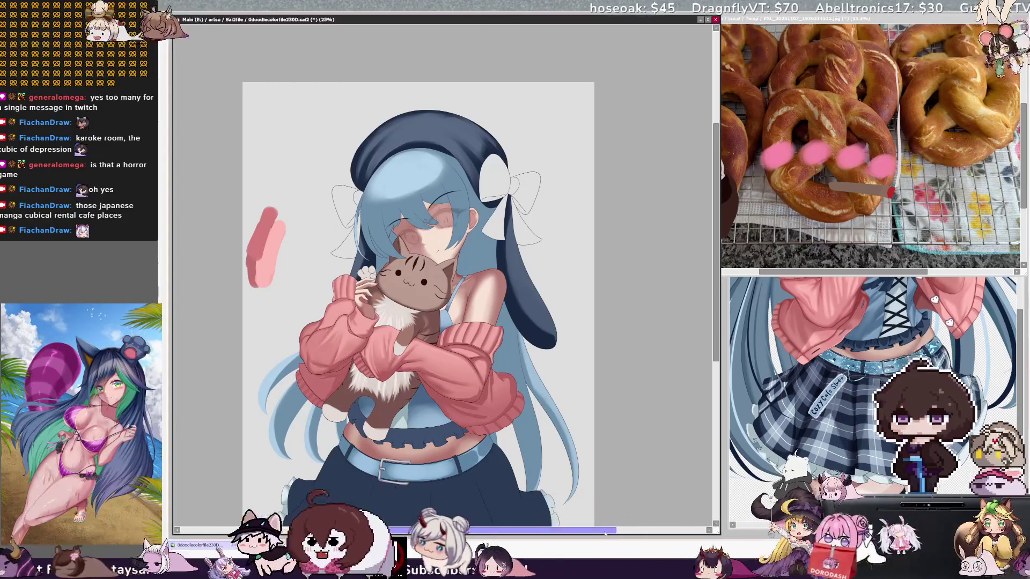
- Zoom the canvas to 33.3% and scroll to the girl's face, hat and cat
{"action": "left_click_drag", "start_coordinate": [605, 530], "coordinate": [592, 531]}
{"action": "mouse_move", "coordinate": [716, 193]}
{"action": "left_mouse_down"}
{"action": "mouse_move", "coordinate": [718, 225]}
{"action": "mouse_move", "coordinate": [717, 204]}
{"action": "left_mouse_up"}
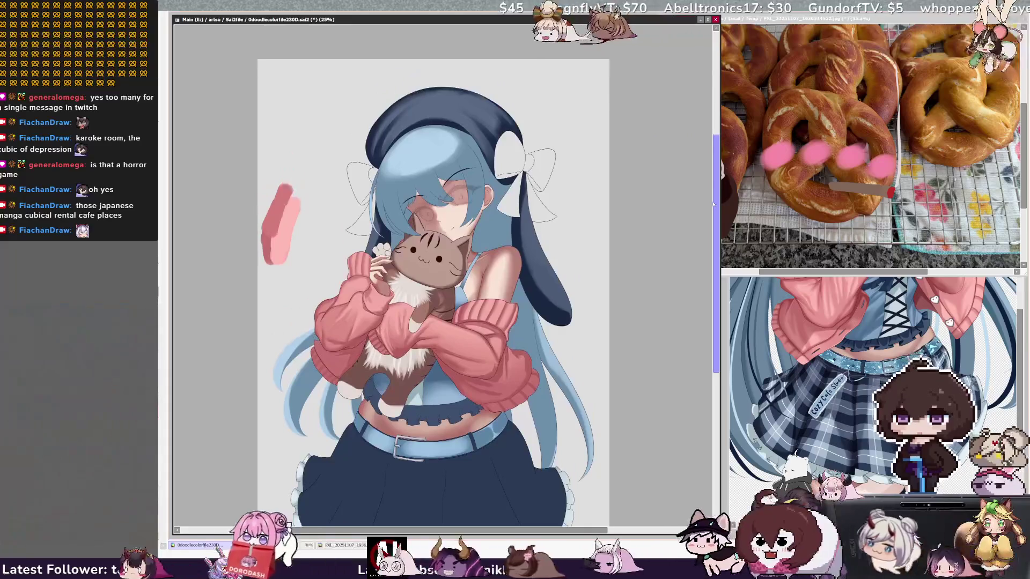
{"action": "scroll", "coordinate": [496, 99], "scroll_direction": "up", "scroll_amount": 1}
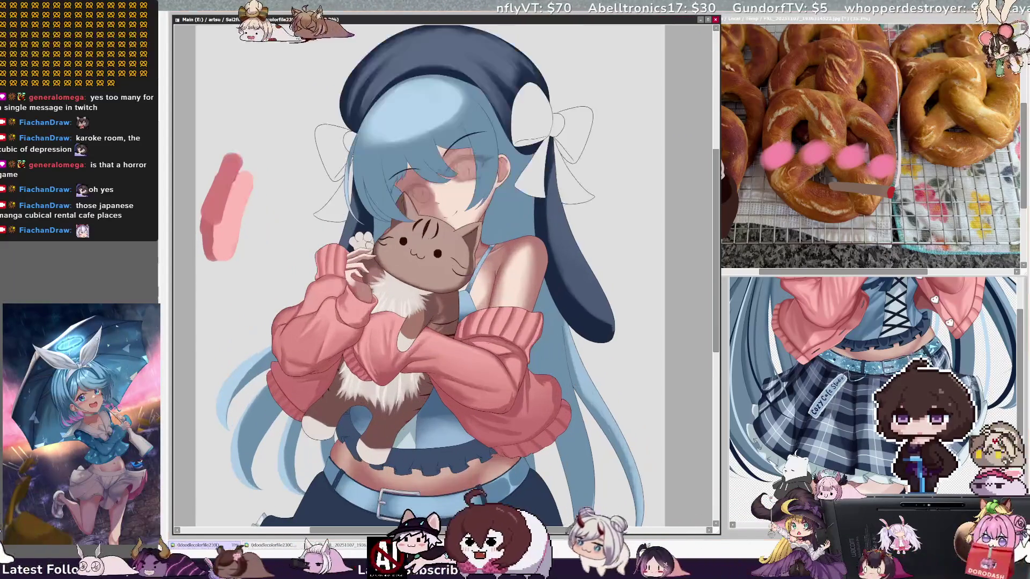
{"action": "left_click_drag", "start_coordinate": [716, 238], "coordinate": [715, 213]}
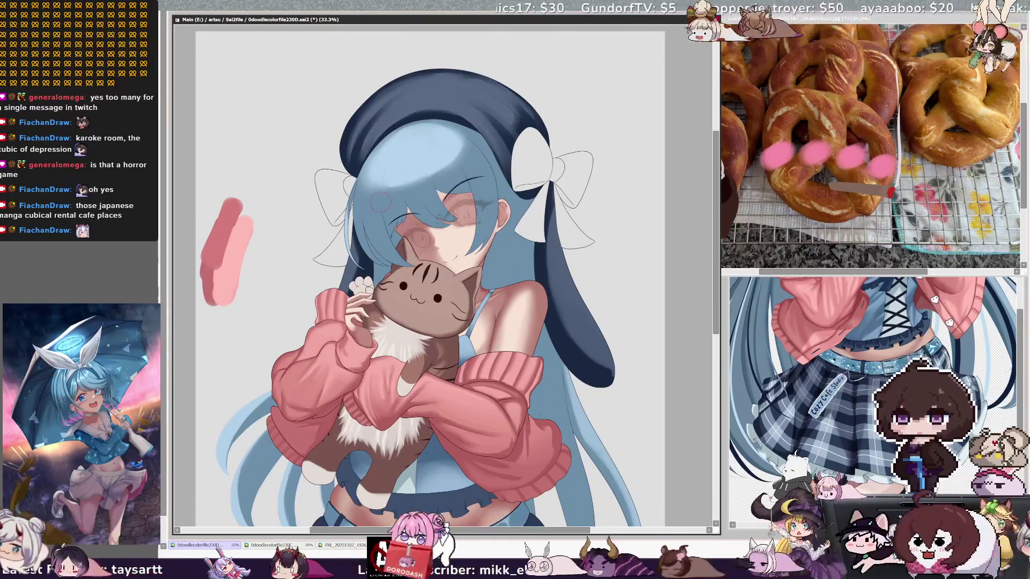
- Resize the brush for the hair, pick Layer27 from the hat, and tilt the view slightly clockwise
{"action": "left_click_drag", "start_coordinate": [381, 202], "coordinate": [387, 188]}
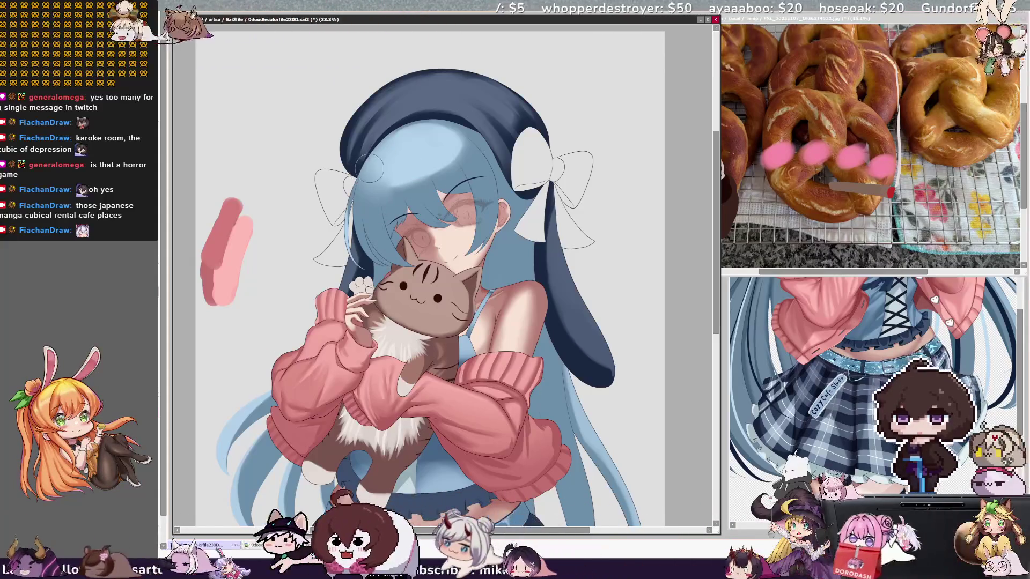
{"action": "left_click_drag", "start_coordinate": [400, 185], "coordinate": [404, 185]}
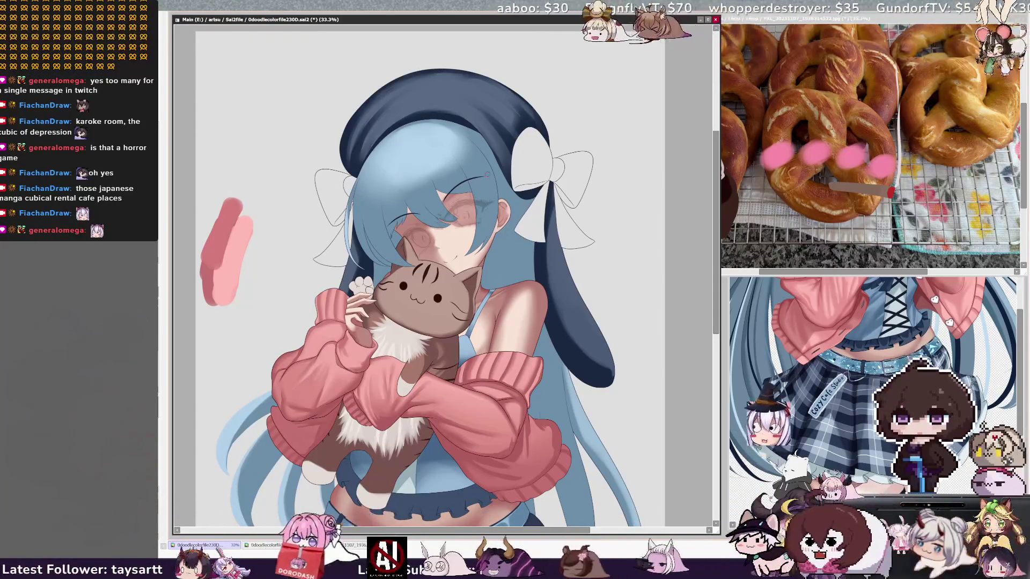
{"action": "left_click", "coordinate": [400, 127], "text": "ctrl+shift"}
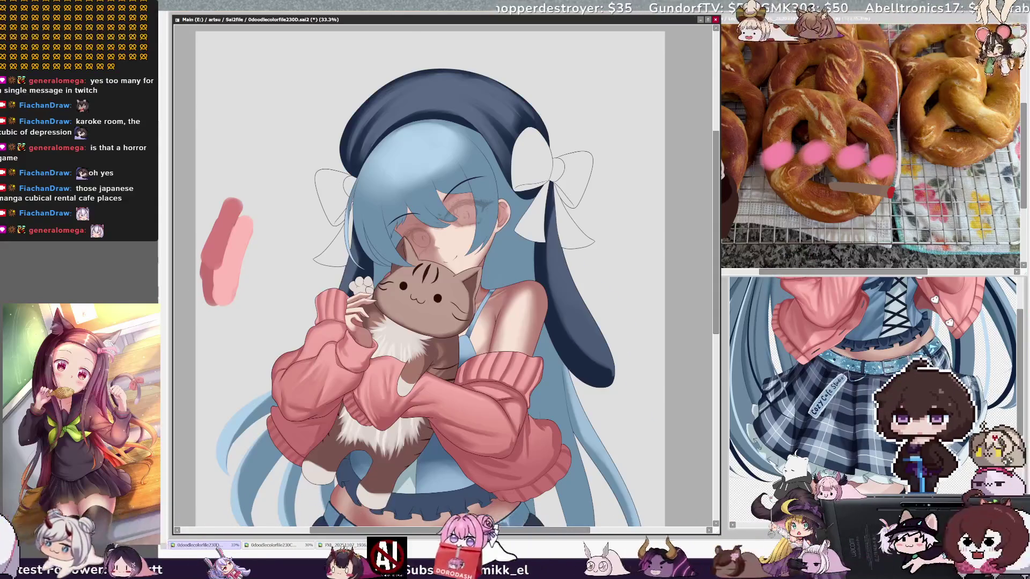
{"action": "key", "text": "End"}
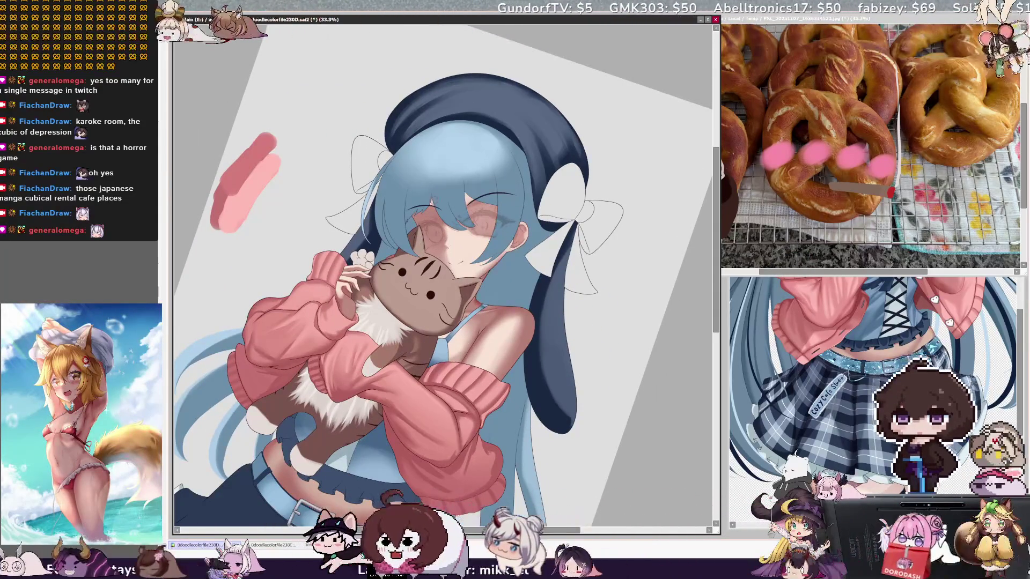
- Reduce the brush size to 10, then enlarge it to 153
{"action": "key", "text": "bracketleft"}
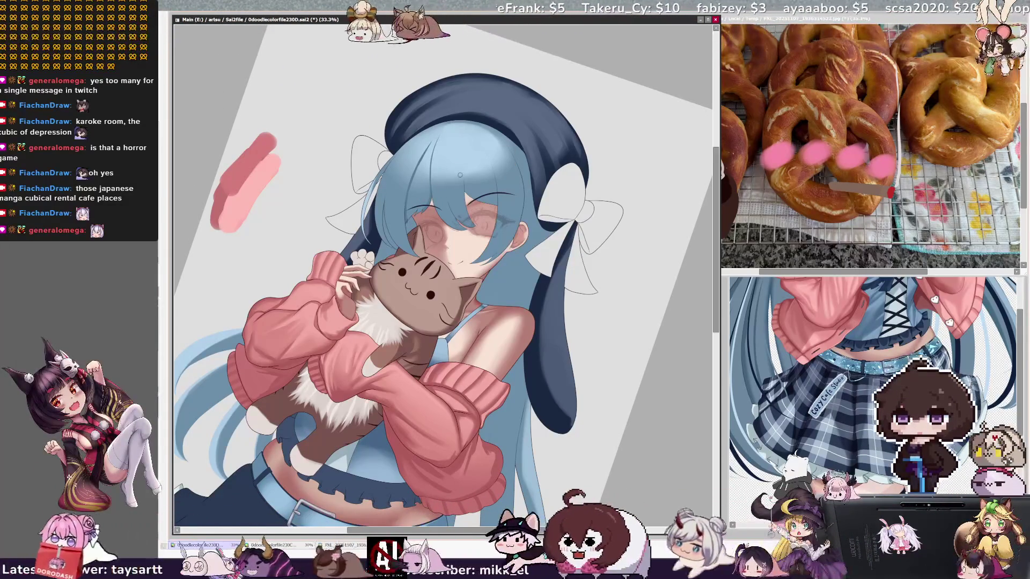
{"action": "key", "text": "bracketleft"}
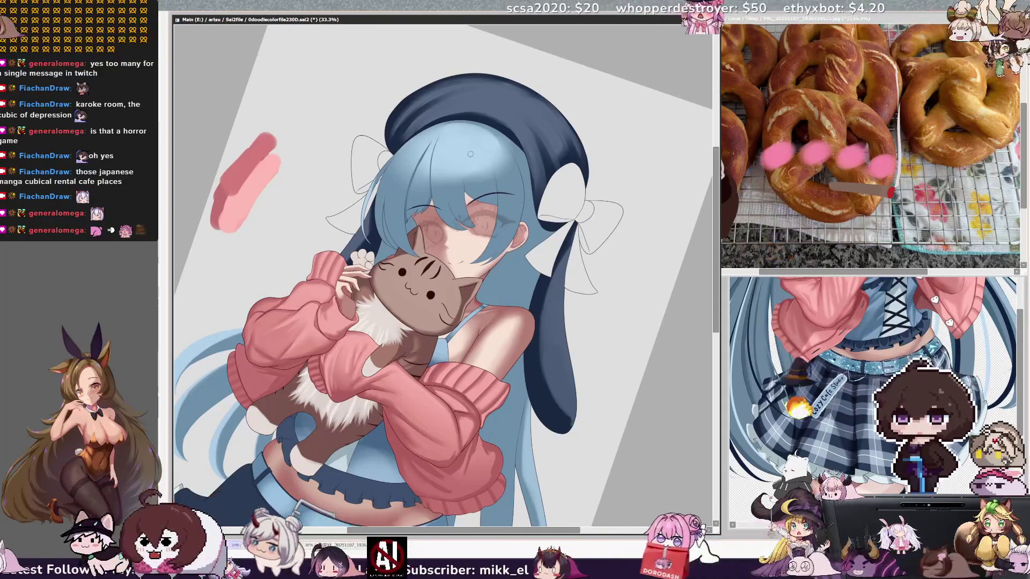
{"action": "left_click_drag", "start_coordinate": [482, 158], "coordinate": [486, 168]}
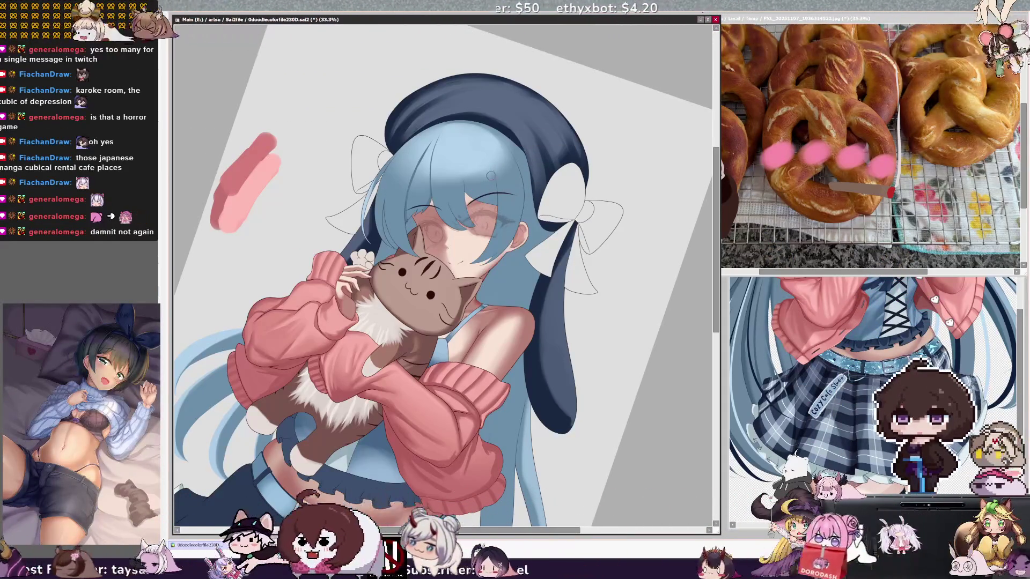
- Mirror the view, rotate the figure sideways, set brush size 71, then restore the upright view
{"action": "key", "text": "h"}
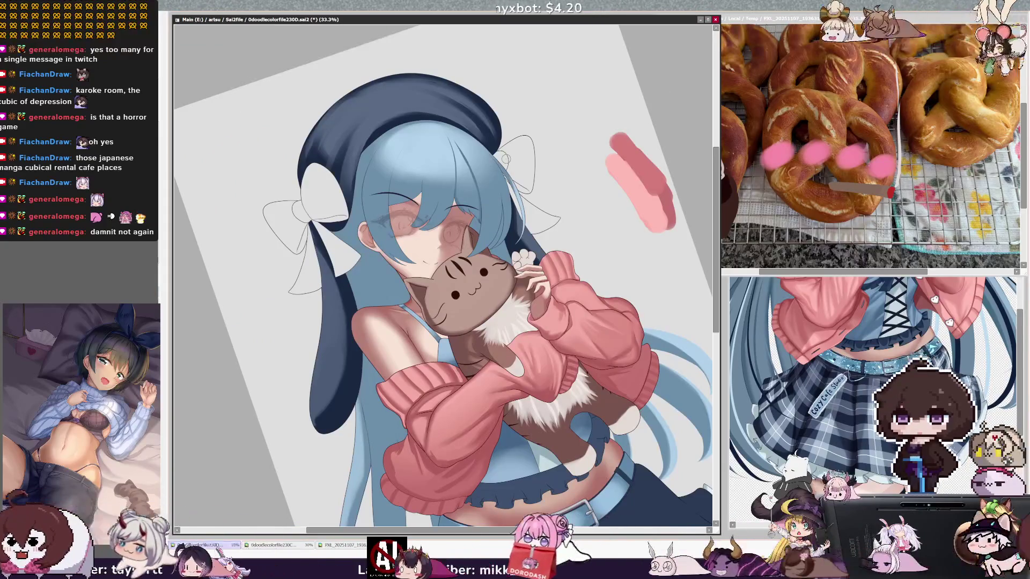
{"action": "left_click_drag", "start_coordinate": [424, 163], "coordinate": [423, 163]}
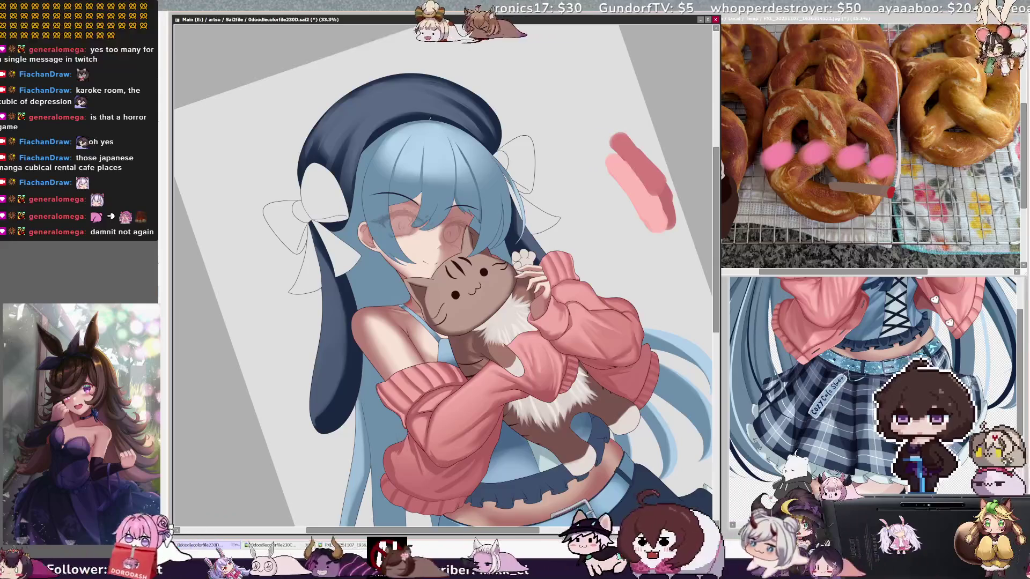
{"action": "key", "text": "Delete"}
{"action": "key", "text": "Delete"}
{"action": "key", "text": "Delete"}
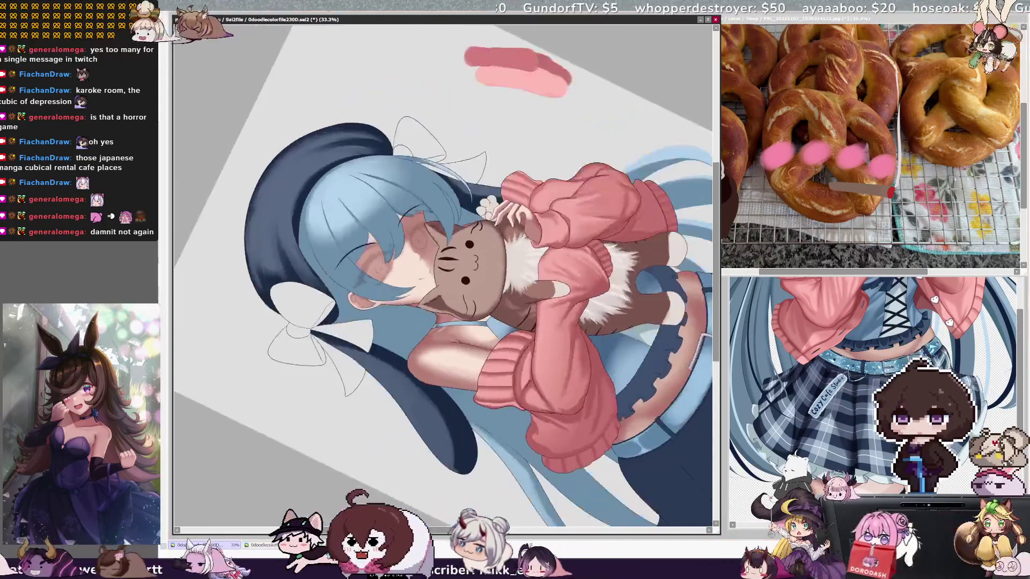
{"action": "key", "text": "bracketright"}
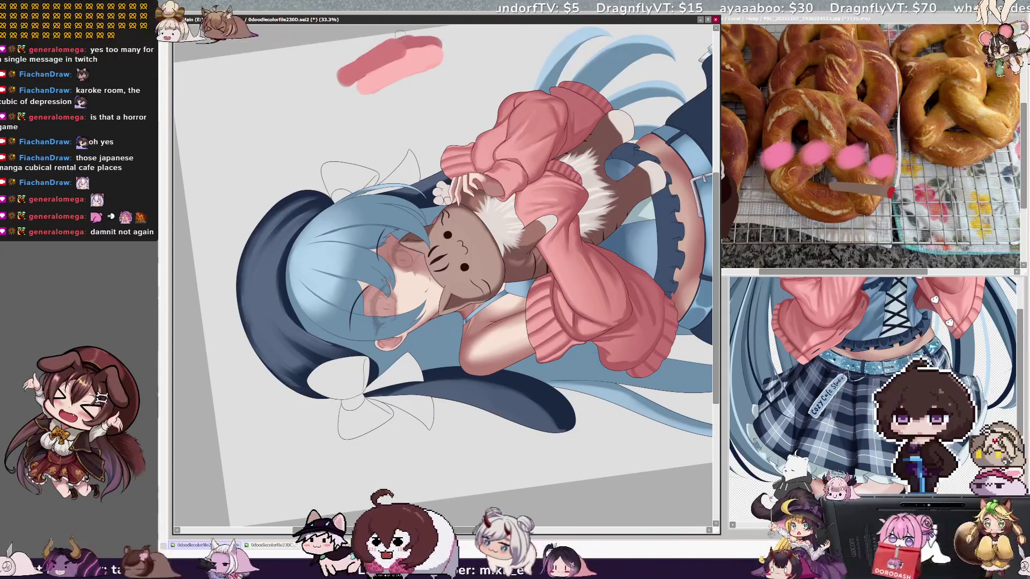
{"action": "key", "text": "Home"}
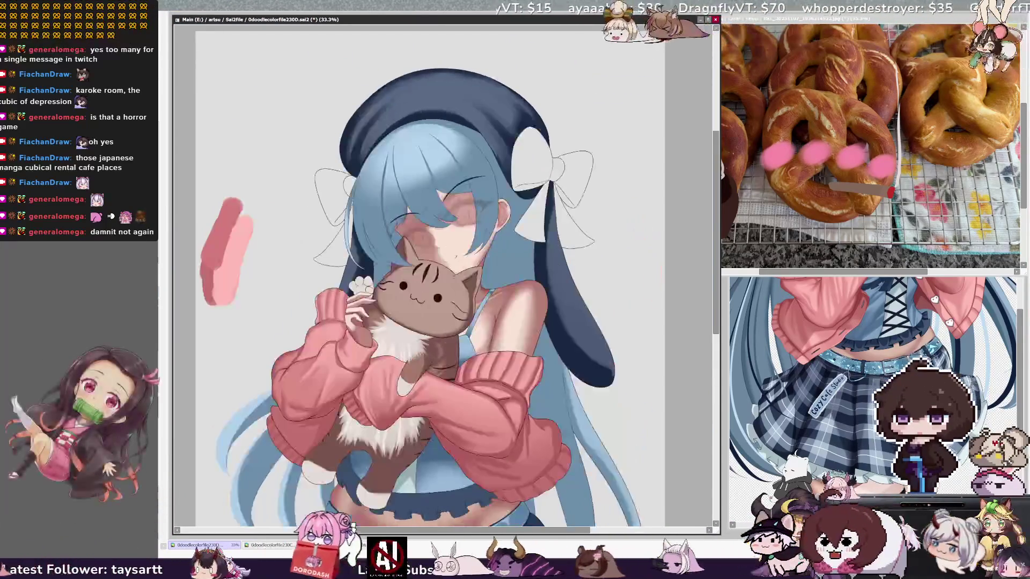
{"action": "left_click", "coordinate": [395, 167], "text": "ctrl+shift"}
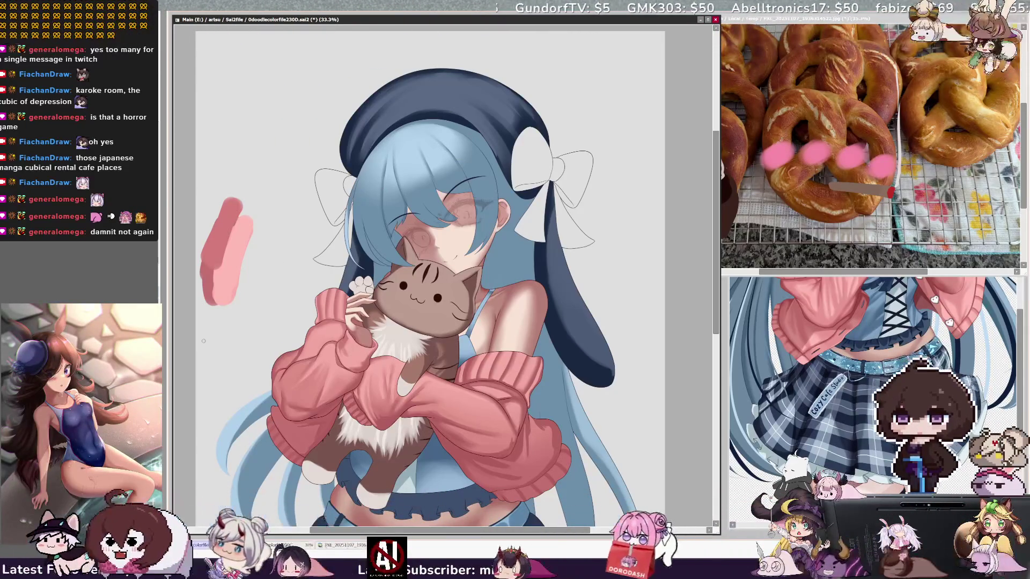
{"action": "key", "text": "]"}
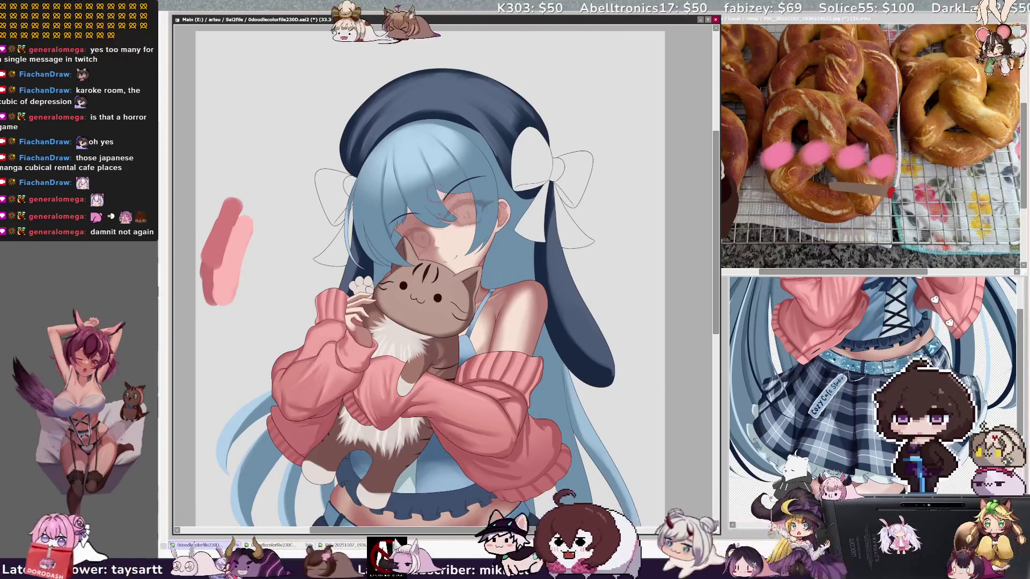
{"action": "key", "text": "["}
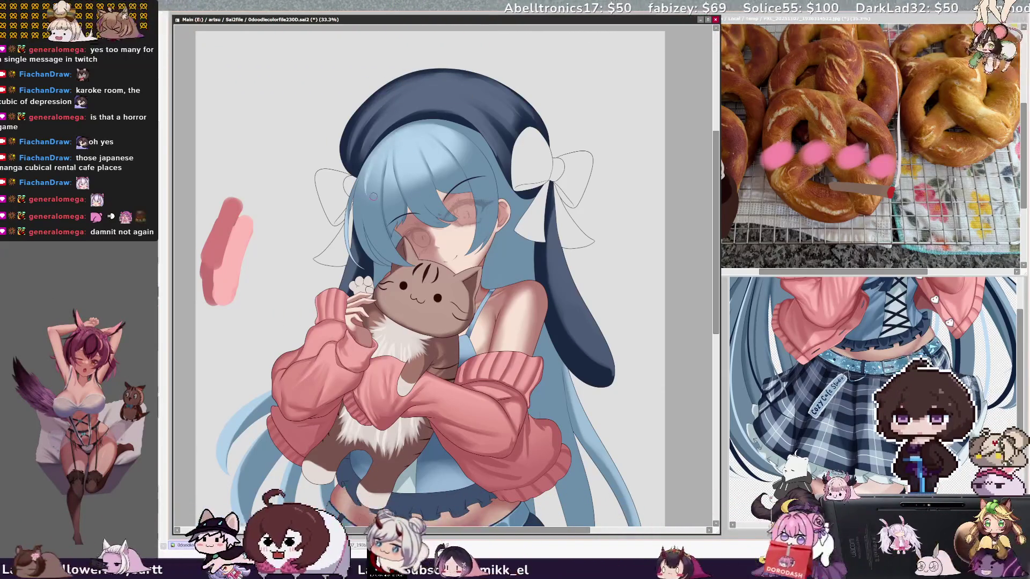
{"action": "key", "text": "Delete"}
{"action": "key", "text": "]"}
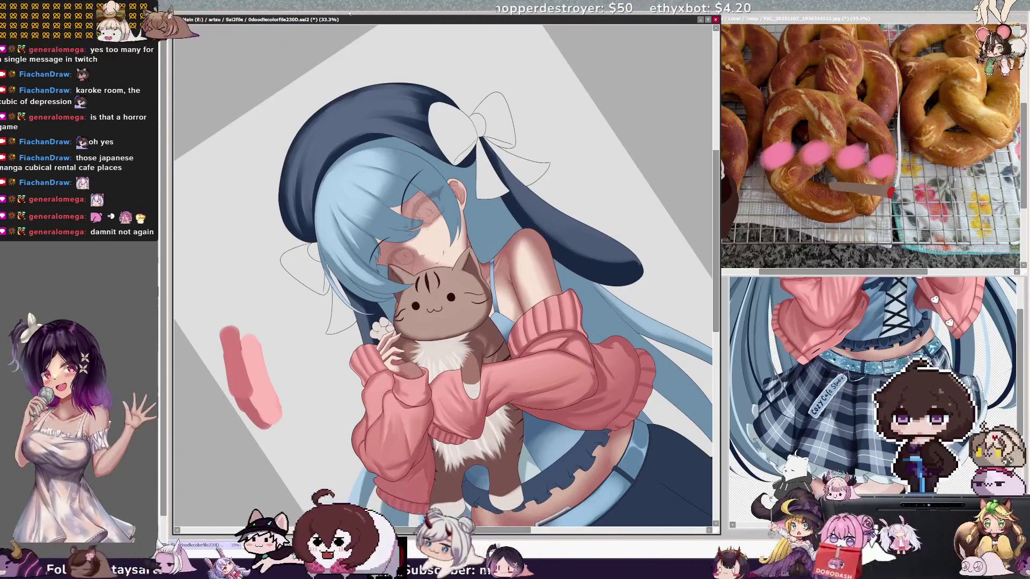
{"action": "key", "text": "Home"}
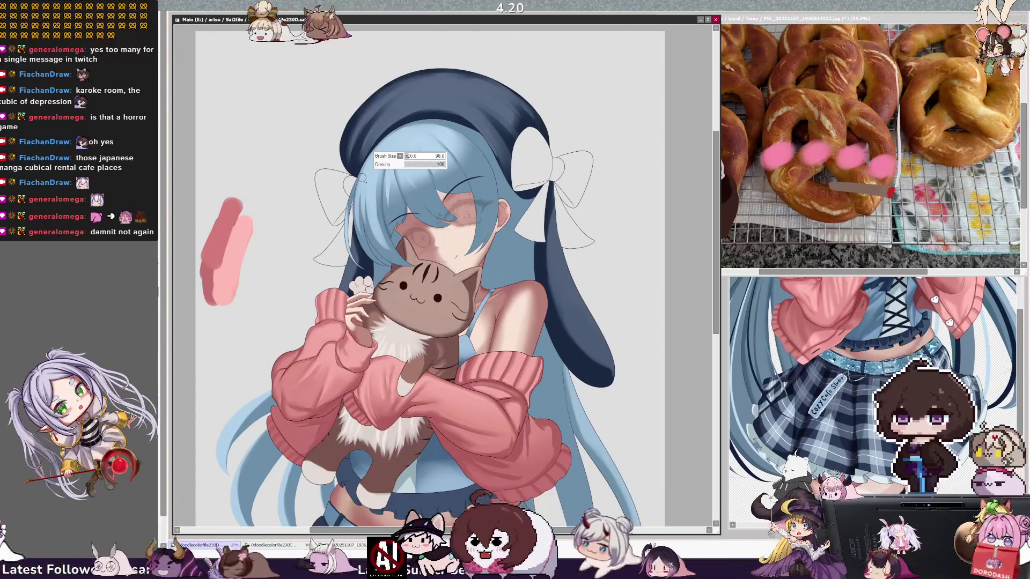
{"action": "left_click", "coordinate": [368, 186], "text": "ctrl+shift"}
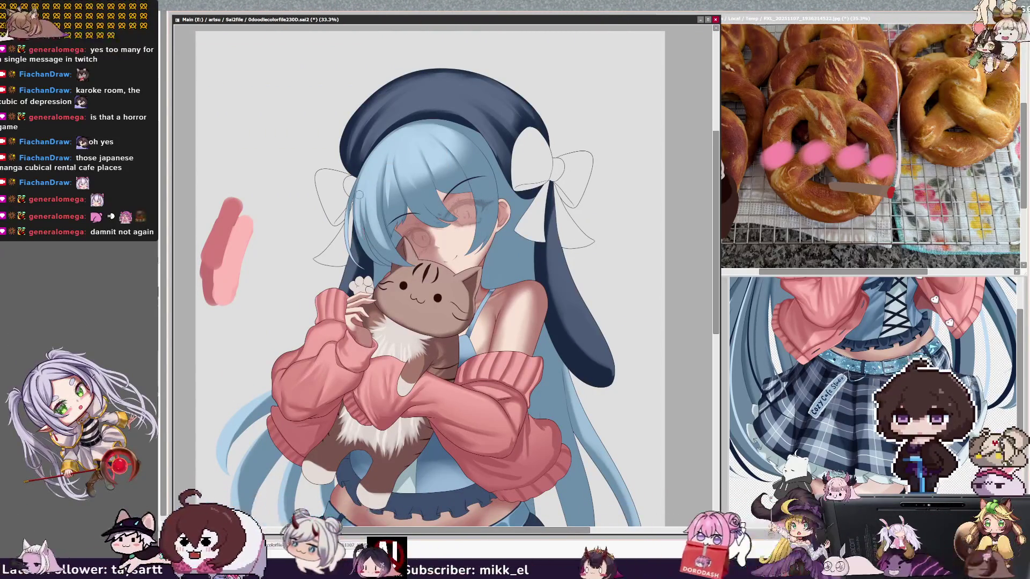
{"action": "key", "text": "bracketleft"}
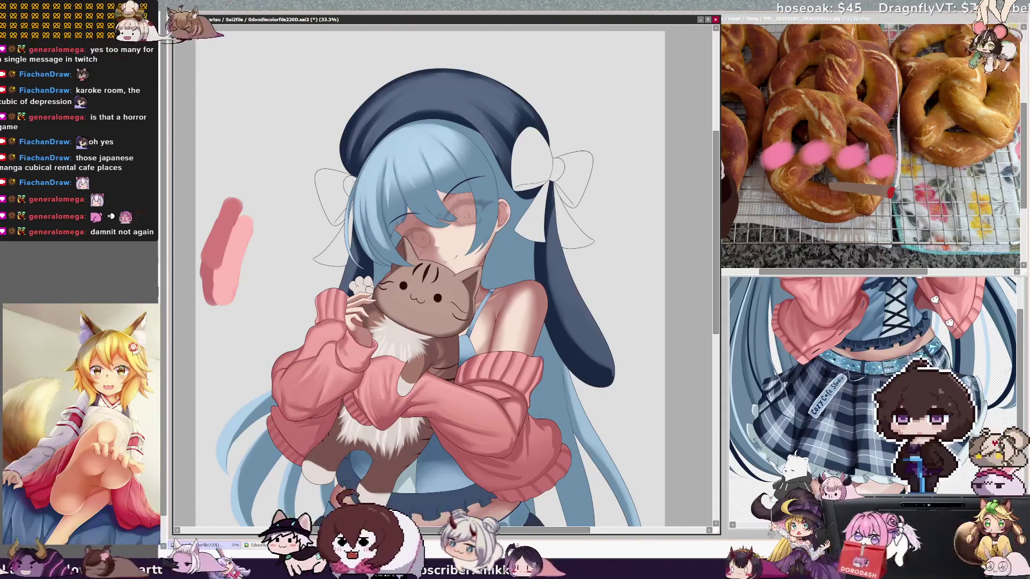
{"action": "key", "text": "bracketleft"}
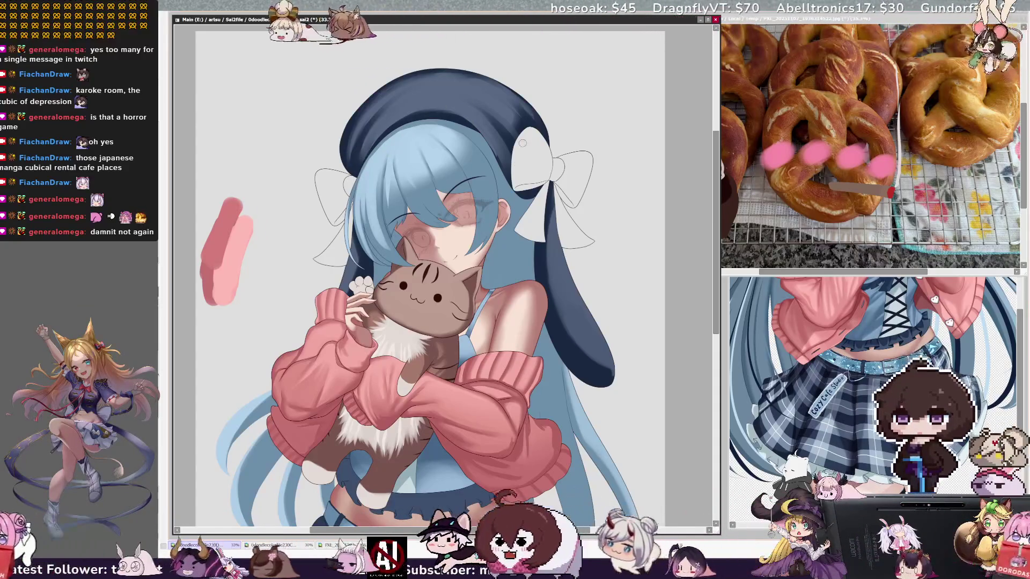
{"action": "key", "text": "bracketleft"}
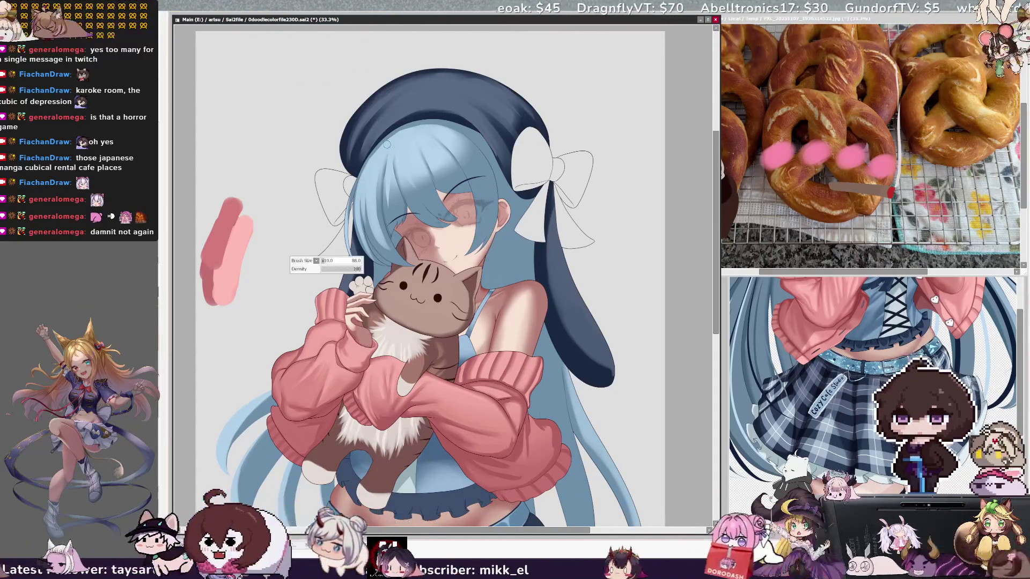
{"action": "key", "text": "bracketleft"}
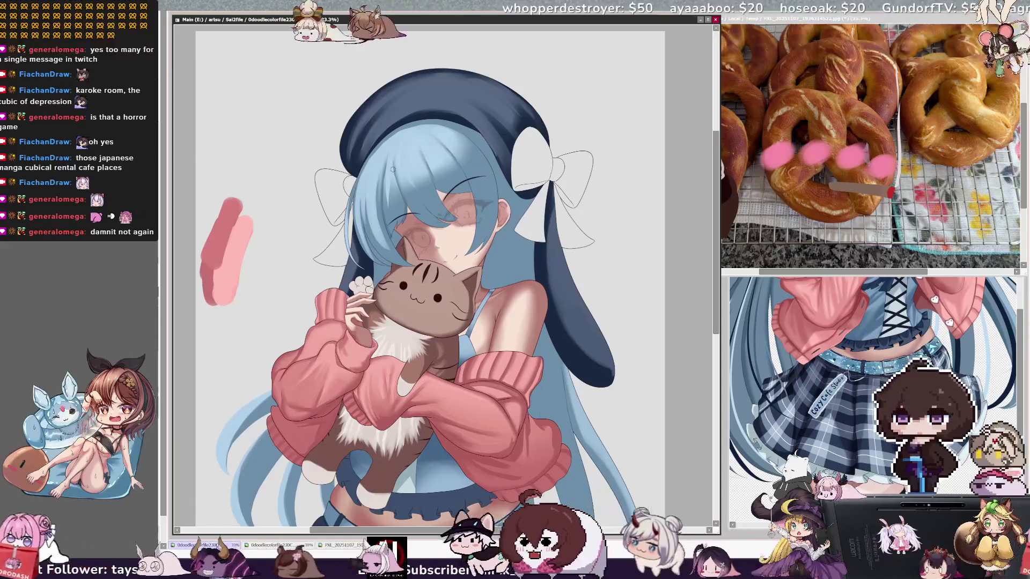
- Reduce the brush size, then mirror the canvas view horizontally
{"action": "key", "text": "bracketleft"}
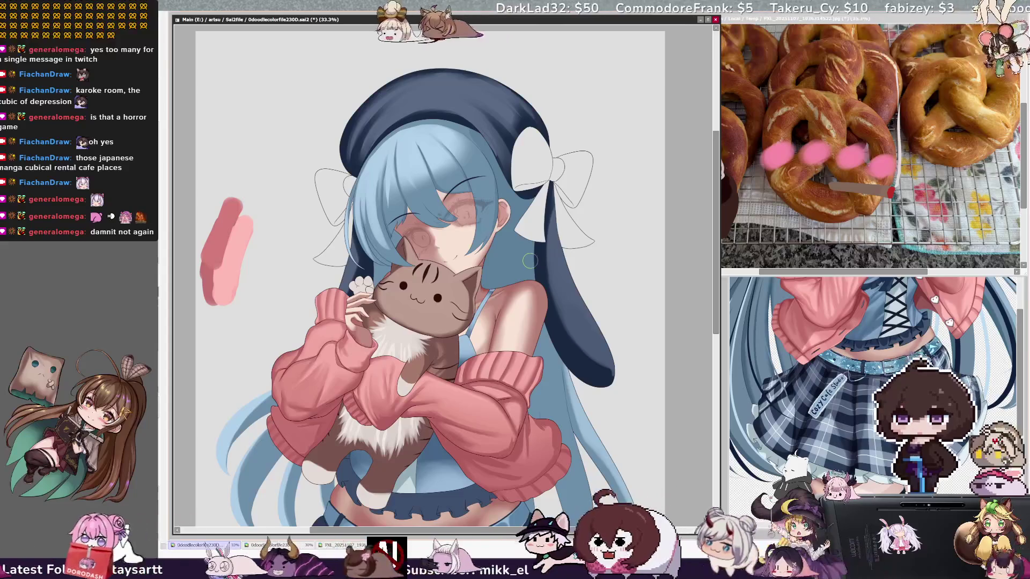
{"action": "key", "text": "h"}
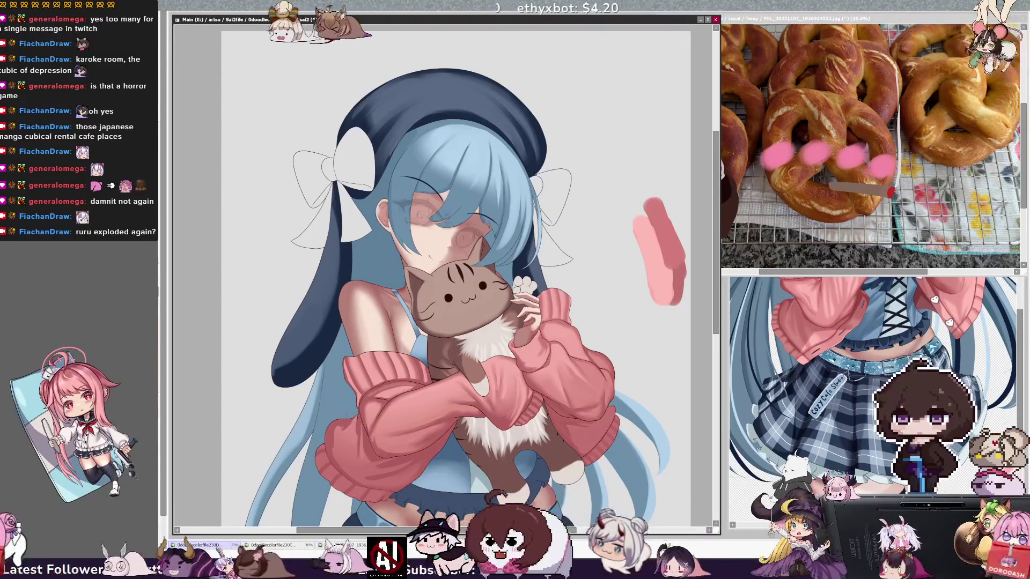
- Make the brush smaller, refocus the drawing window, then enlarge the brush again
{"action": "key", "text": "bracketleft"}
{"action": "key", "text": "bracketleft"}
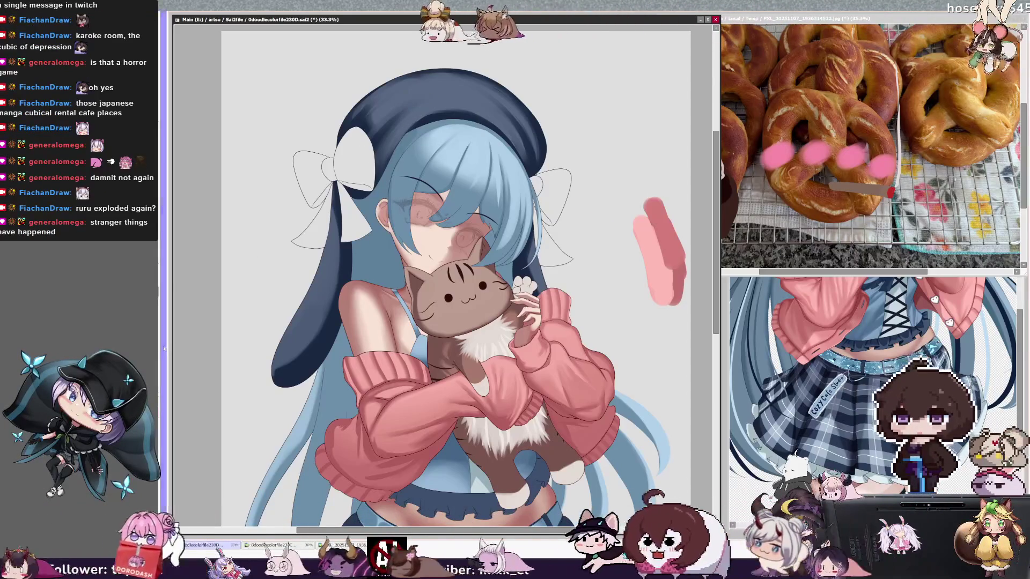
{"action": "key", "text": "bracketleft"}
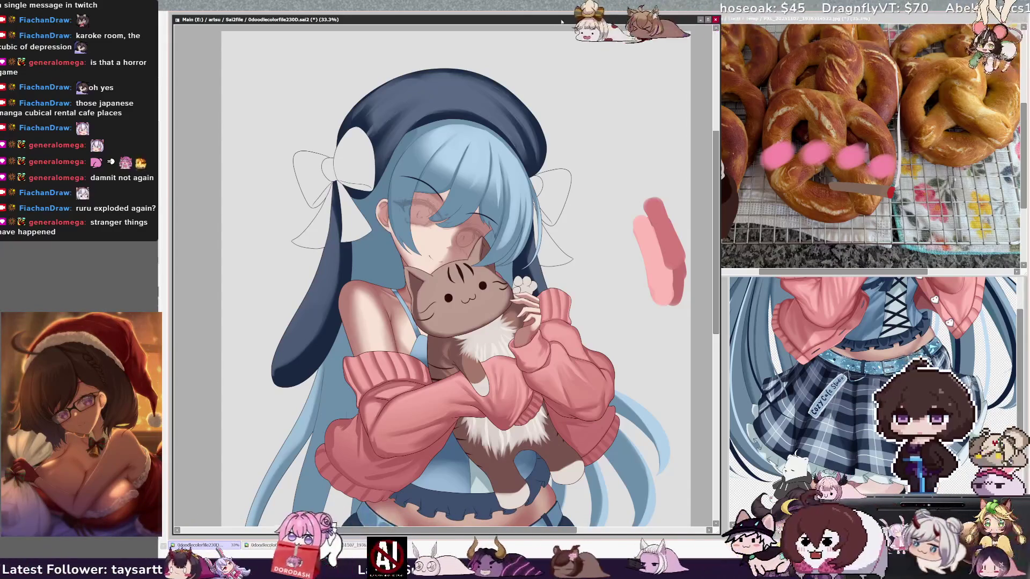
{"action": "key", "text": "bracketleft"}
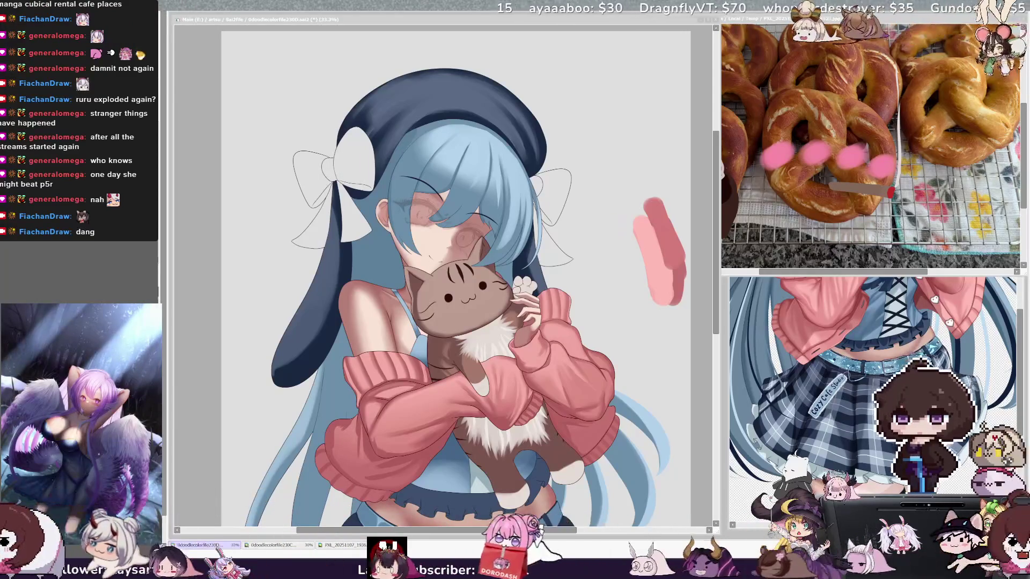
{"action": "left_click", "coordinate": [402, 475]}
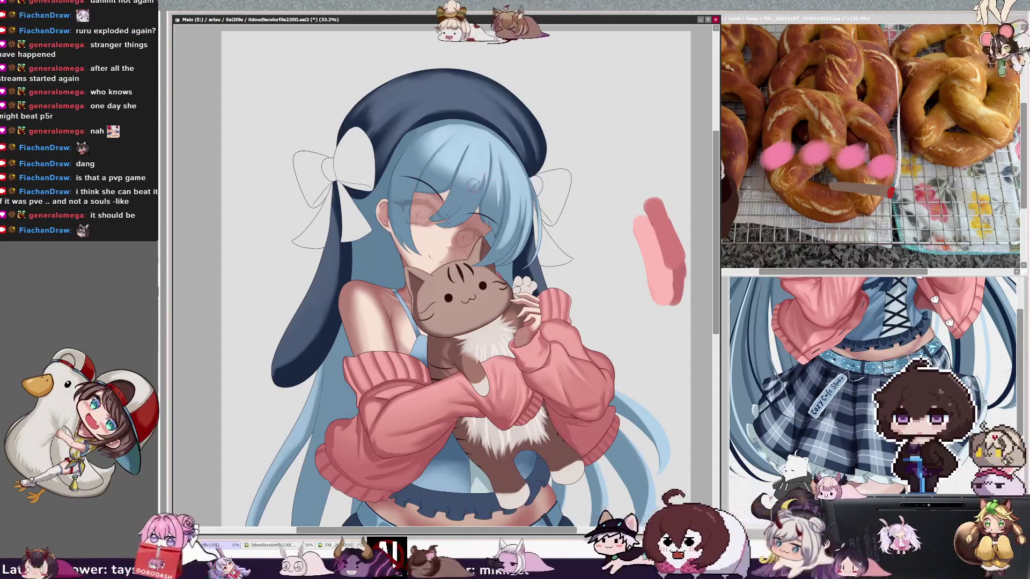
{"action": "mouse_move", "coordinate": [469, 161]}
{"action": "left_mouse_down"}
{"action": "mouse_move", "coordinate": [485, 161]}
{"action": "mouse_move", "coordinate": [470, 161]}
{"action": "left_mouse_up"}
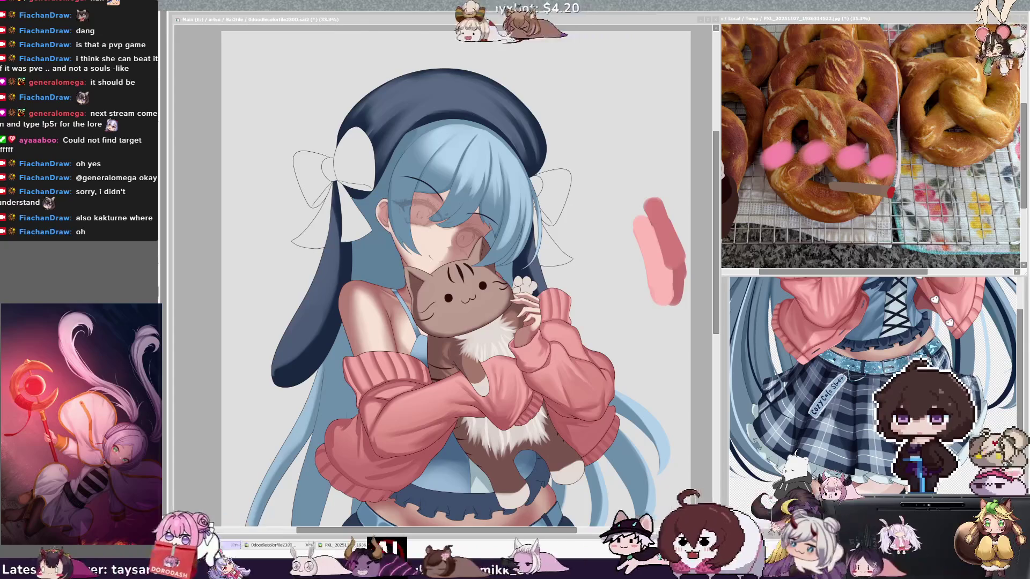
- Toggle undo to compare the skirt-ruffle lower body, then tilt the view about 30° counterclockwise
{"action": "key", "text": "ctrl+z"}
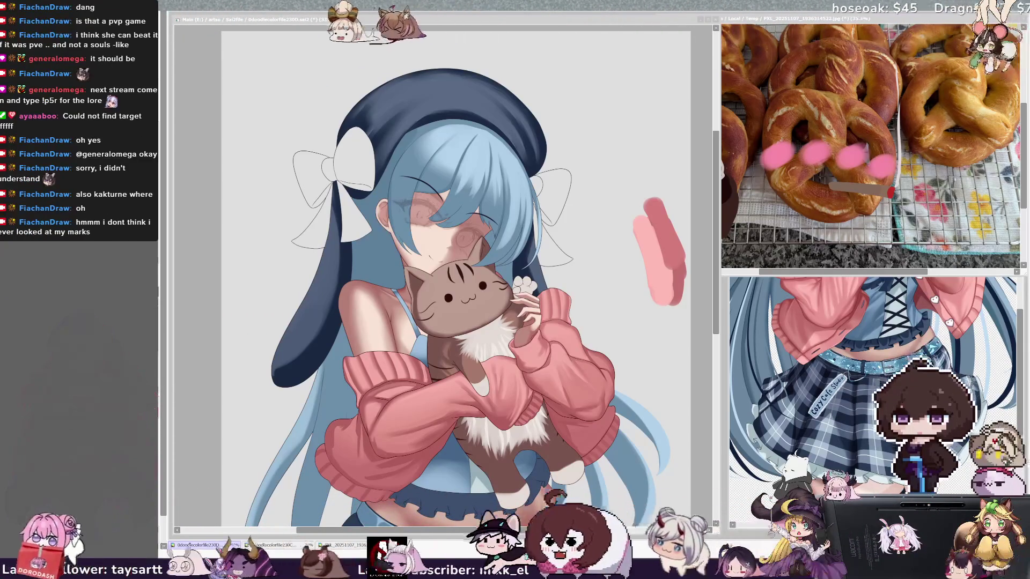
{"action": "key", "text": "ctrl+z"}
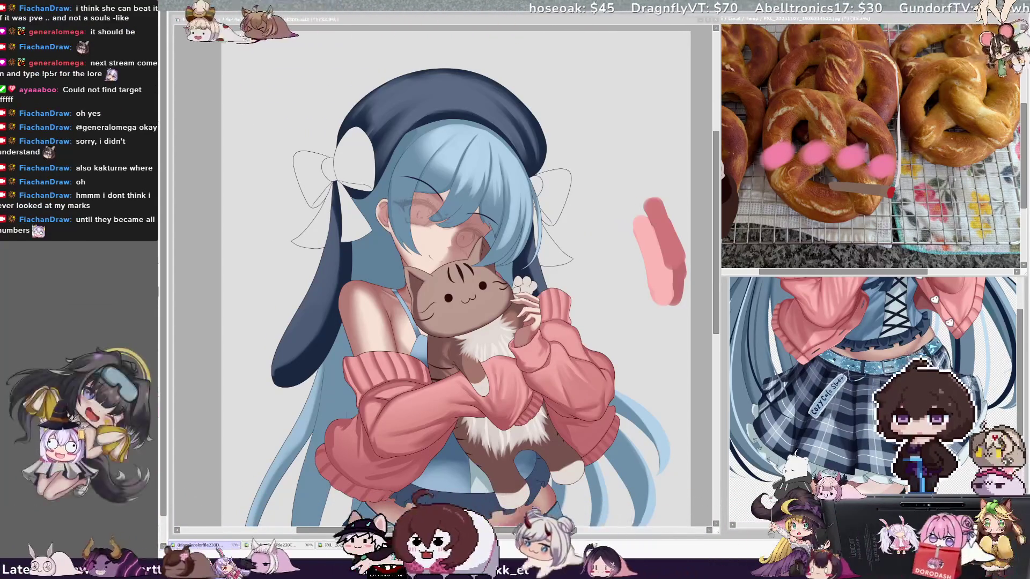
{"action": "key", "text": "alt+Tab"}
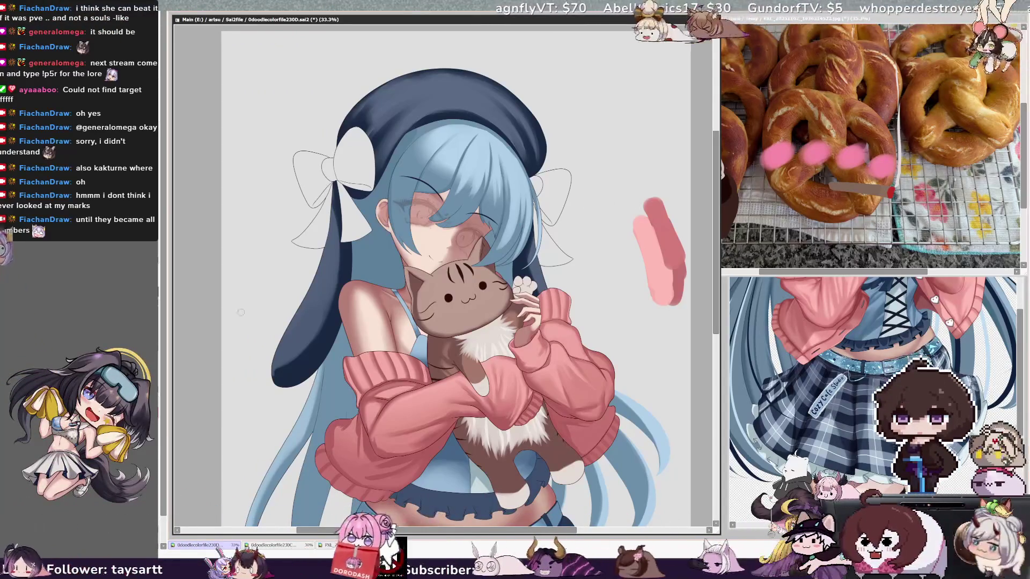
{"action": "key", "text": "Delete"}
{"action": "key", "text": "Delete"}
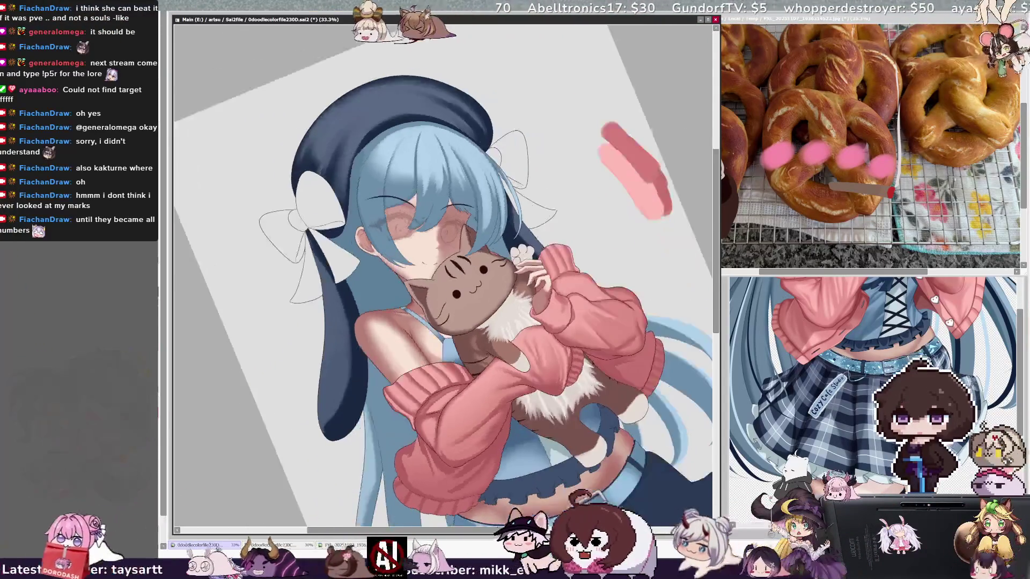
{"action": "key", "text": "bracketleft"}
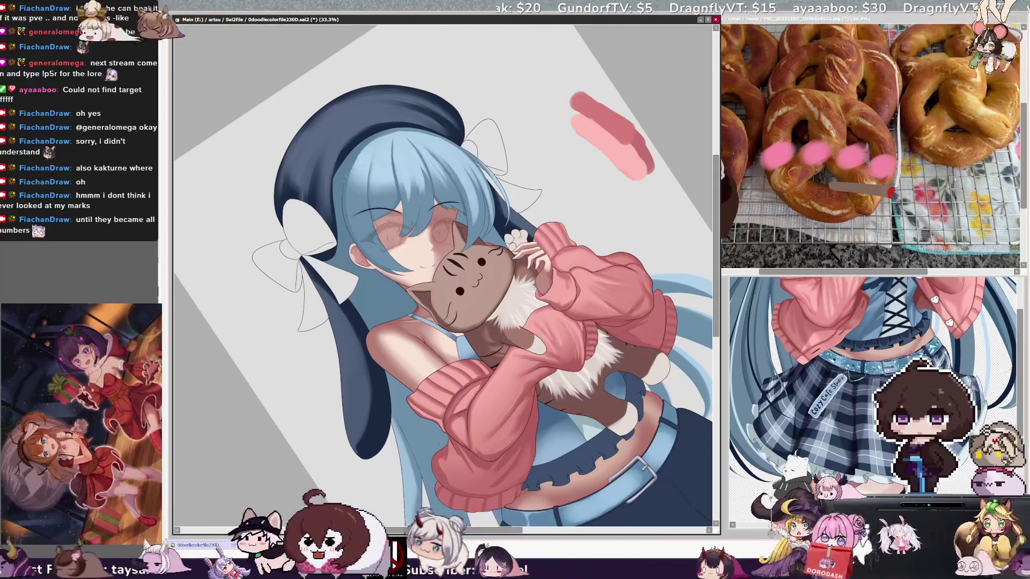
{"action": "key", "text": "bracketleft"}
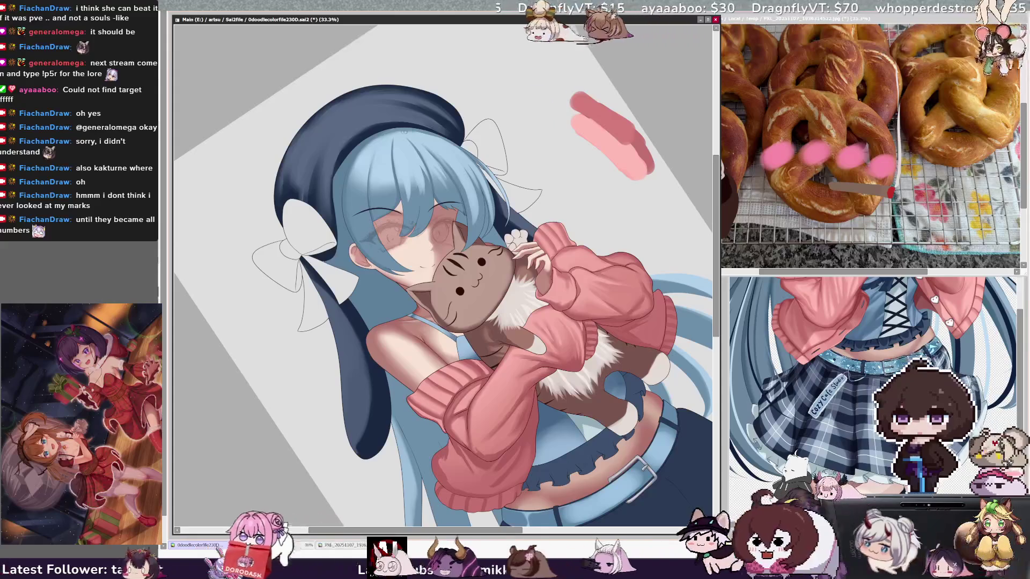
{"action": "key", "text": "bracketleft"}
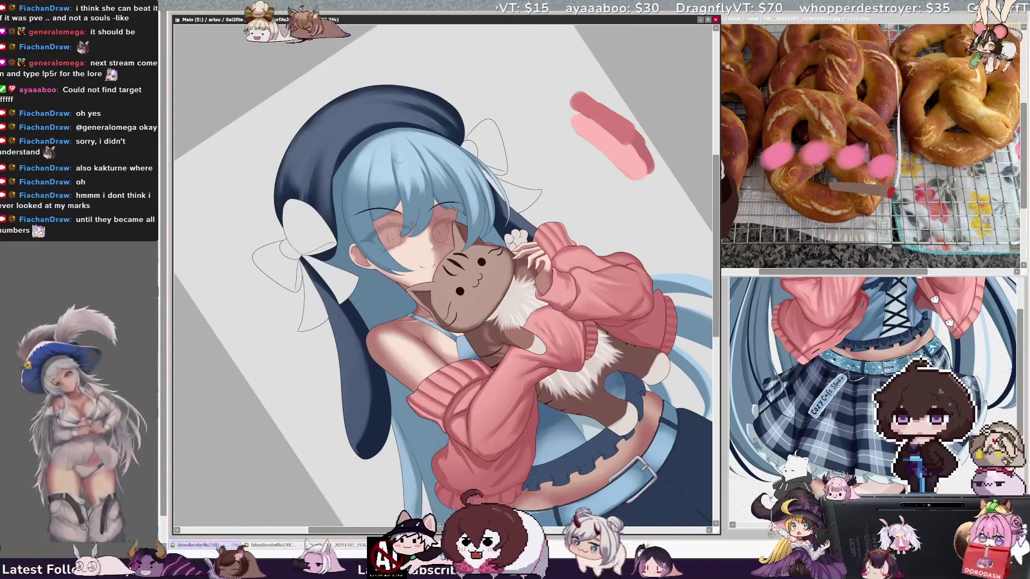
{"action": "key", "text": "bracketleft"}
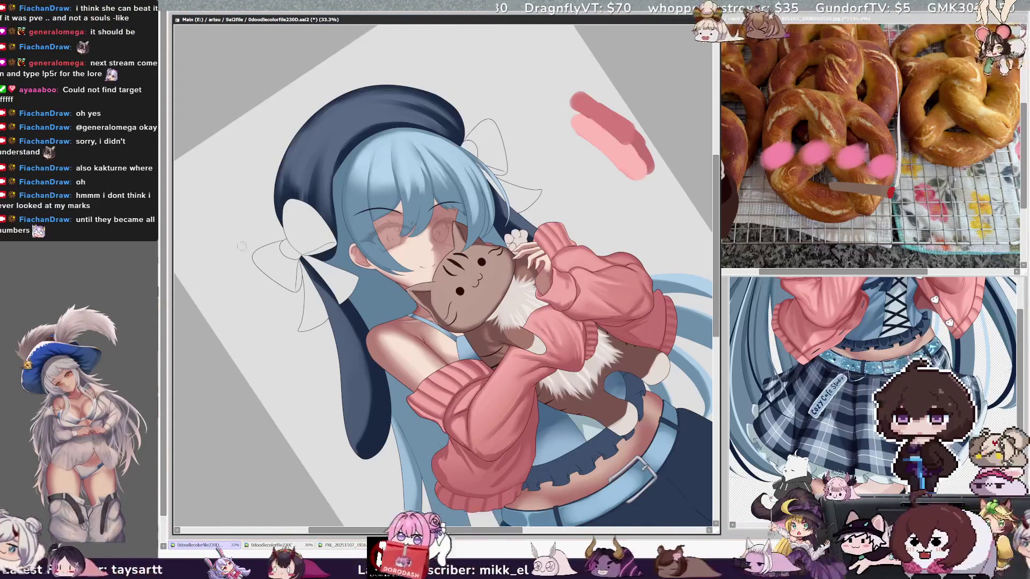
{"action": "key", "text": "bracketleft"}
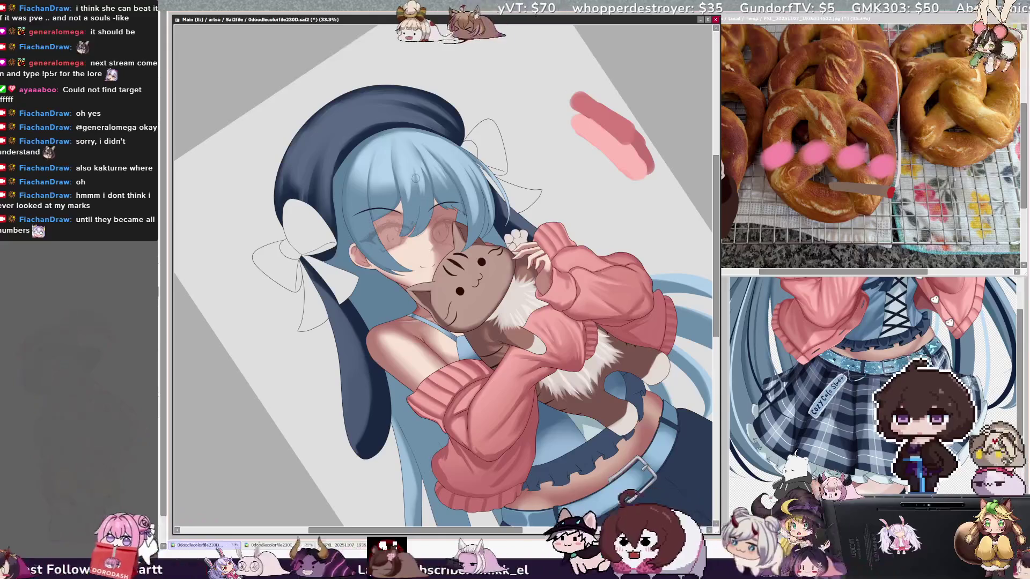
{"action": "key", "text": "bracketleft"}
{"action": "key", "text": "bracketleft"}
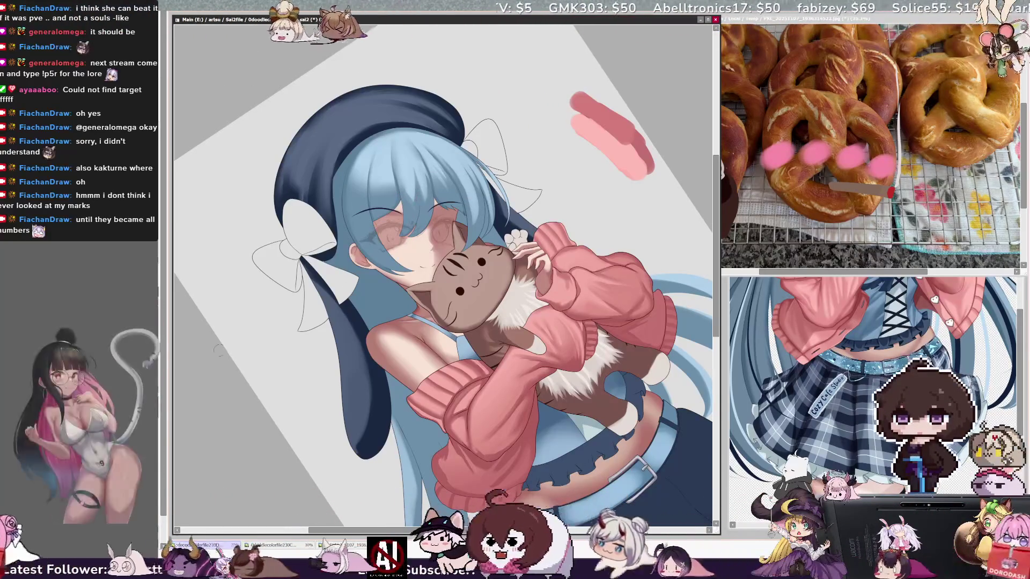
{"action": "key", "text": "bracketleft"}
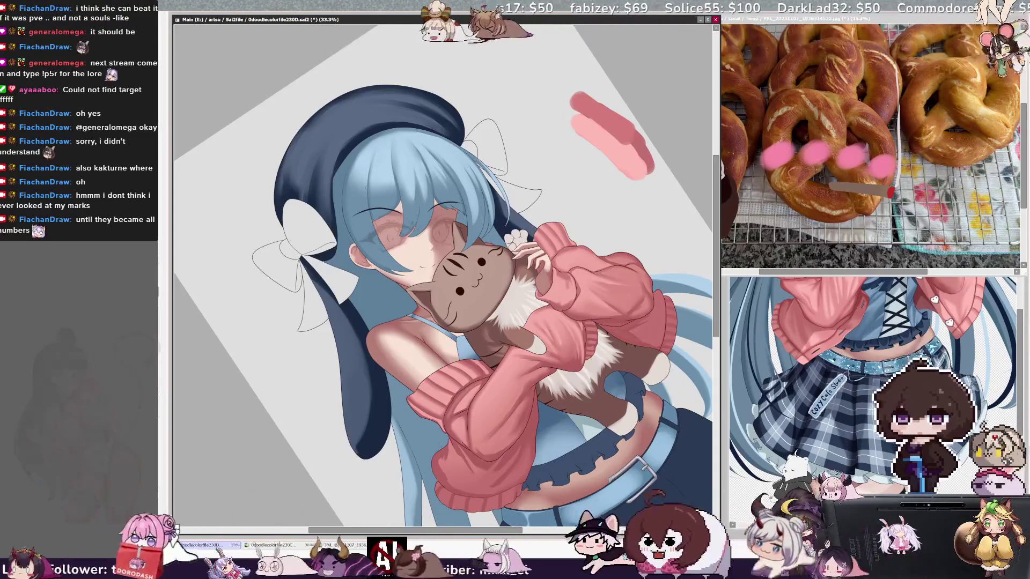
{"action": "key", "text": "bracketleft"}
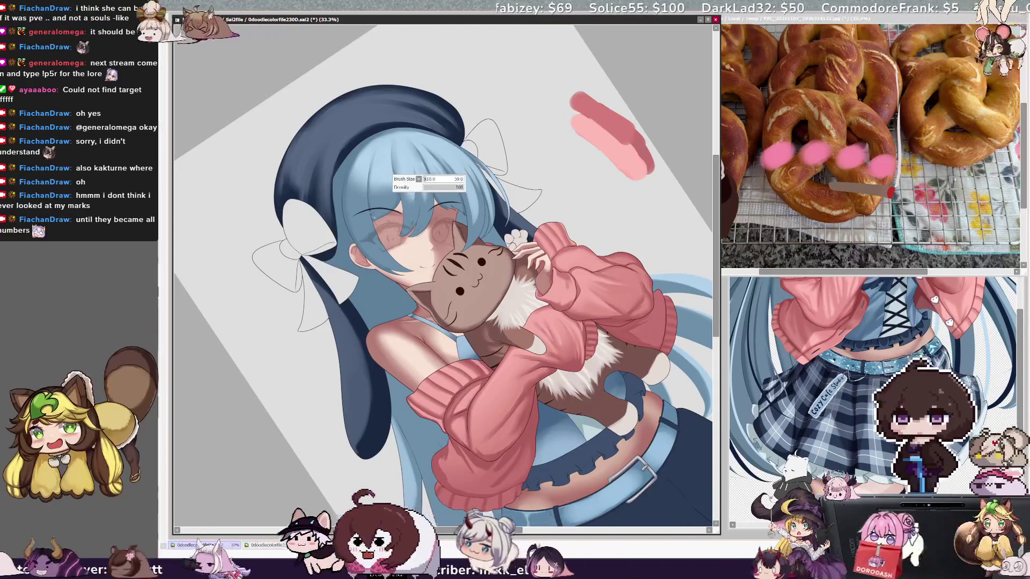
{"action": "left_click", "coordinate": [381, 230], "text": "ctrl+shift"}
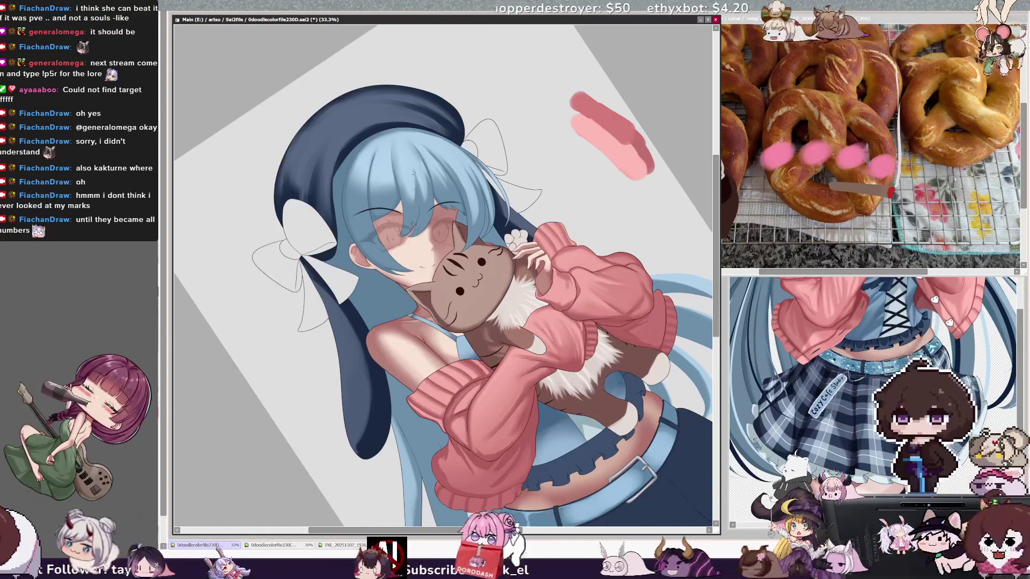
{"action": "key", "text": "bracketleft"}
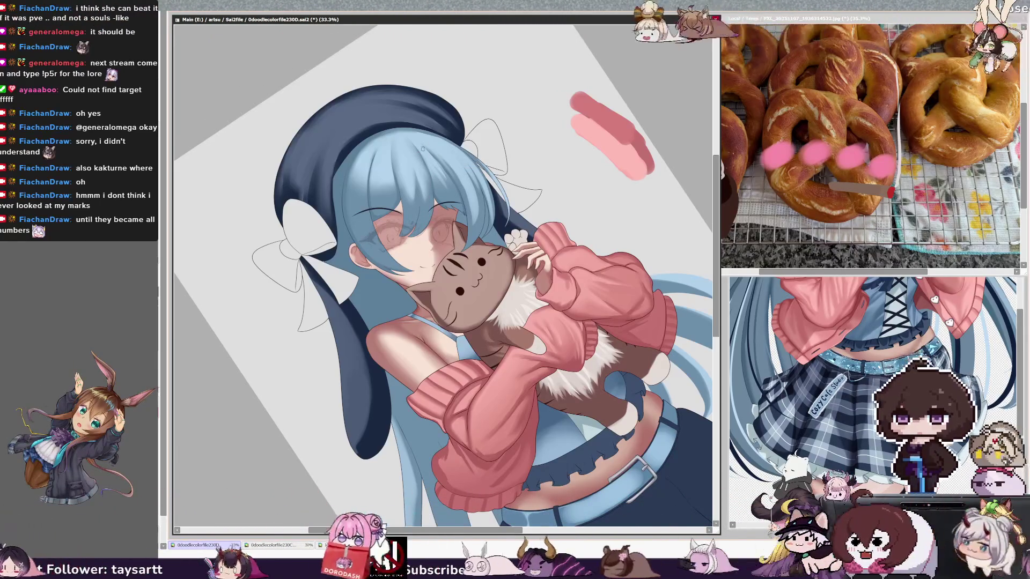
{"action": "key", "text": "bracketleft"}
{"action": "left_click", "coordinate": [452, 211], "text": "ctrl+shift"}
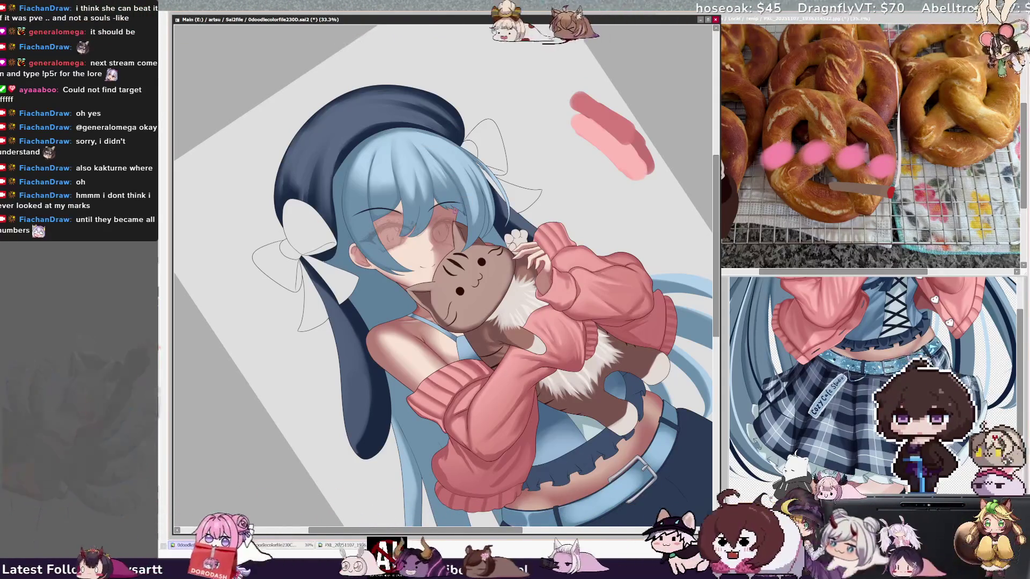
{"action": "left_click", "coordinate": [458, 213], "text": "ctrl+shift"}
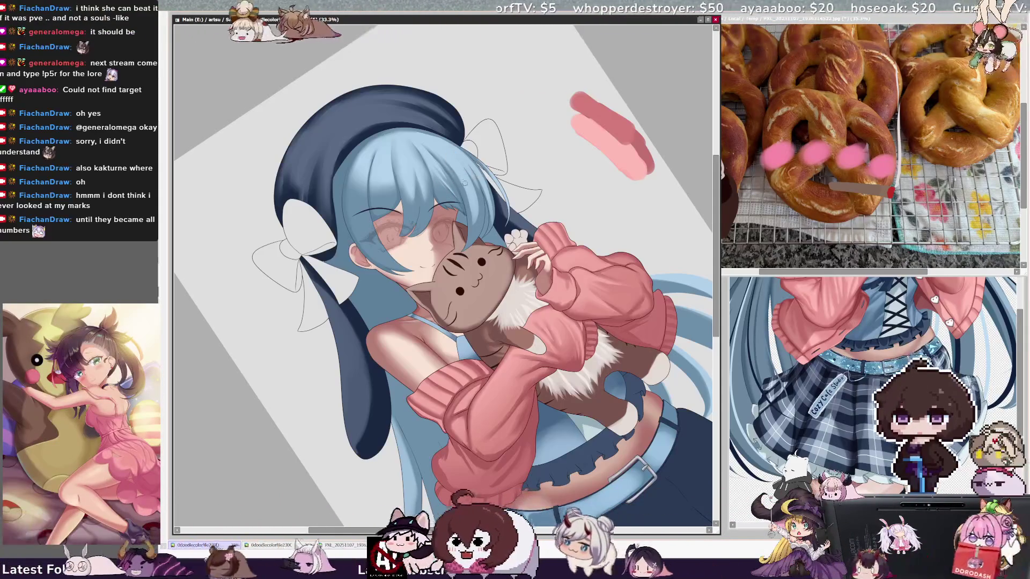
{"action": "key", "text": "h"}
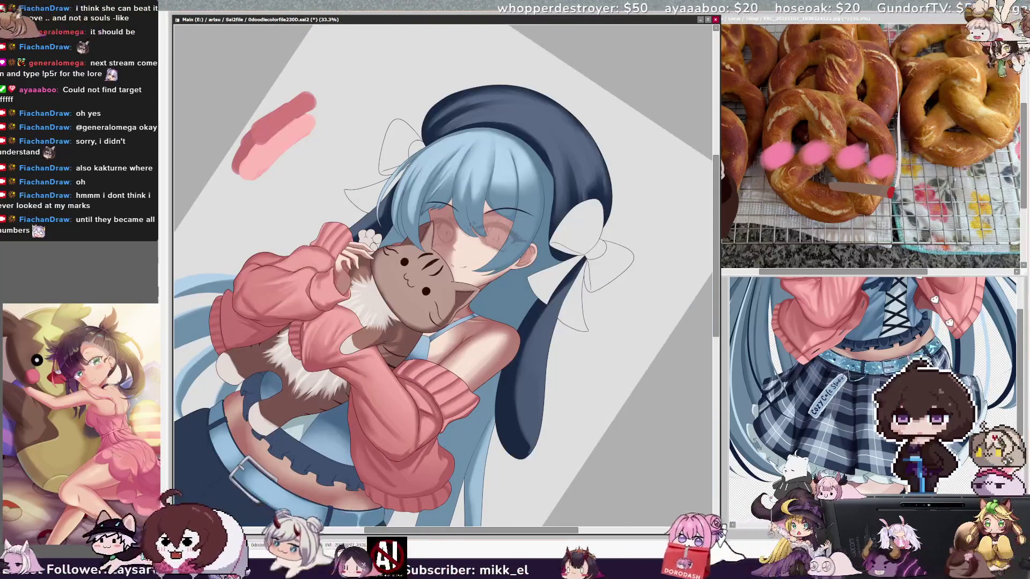
- Straighten the view to 0°, set the brush size to 65, then tilt the view about 40° and zoom in
{"action": "key", "text": "Home"}
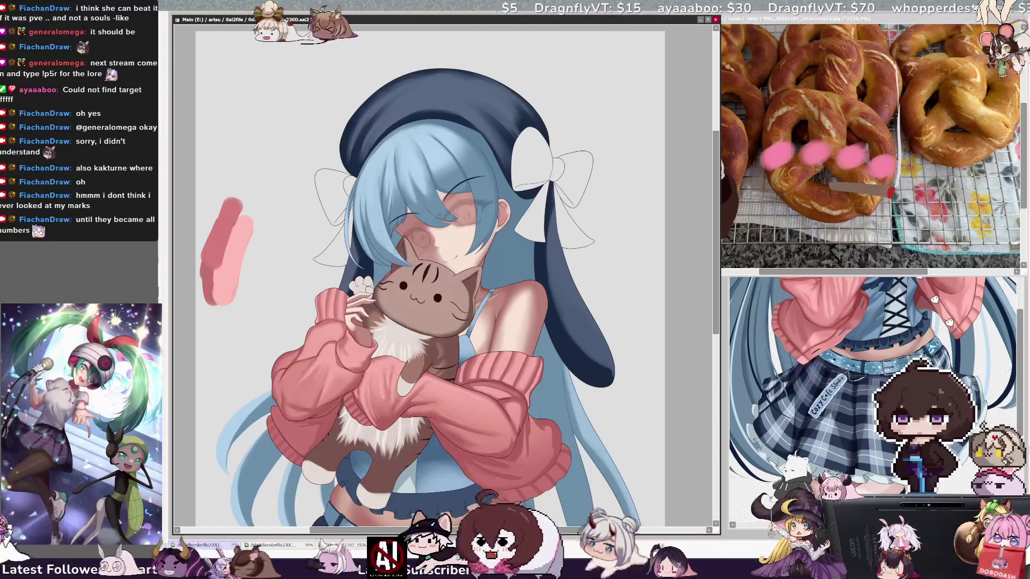
{"action": "left_click_drag", "start_coordinate": [371, 196], "coordinate": [386, 237]}
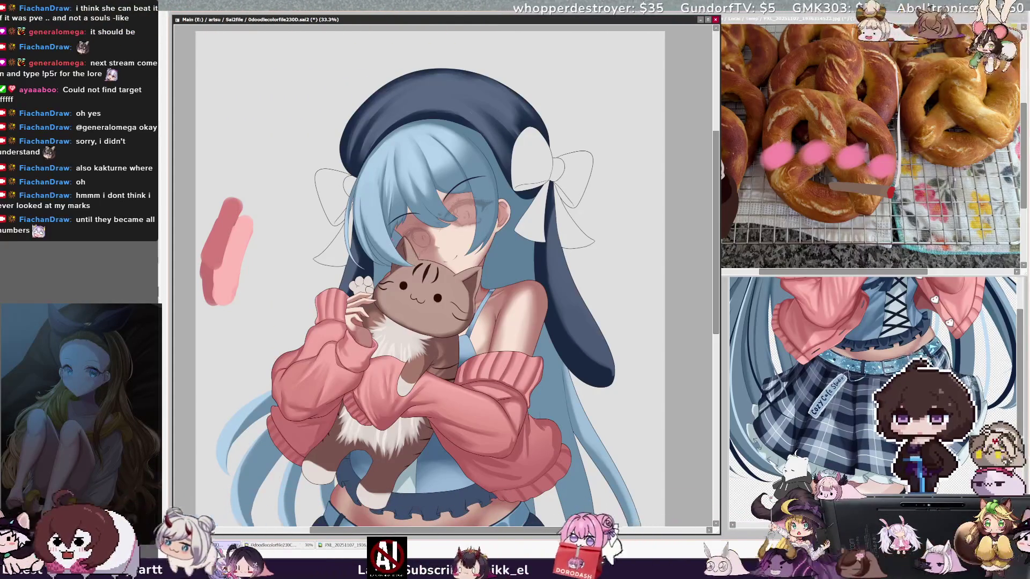
{"action": "left_click_drag", "start_coordinate": [438, 77], "coordinate": [410, 123]}
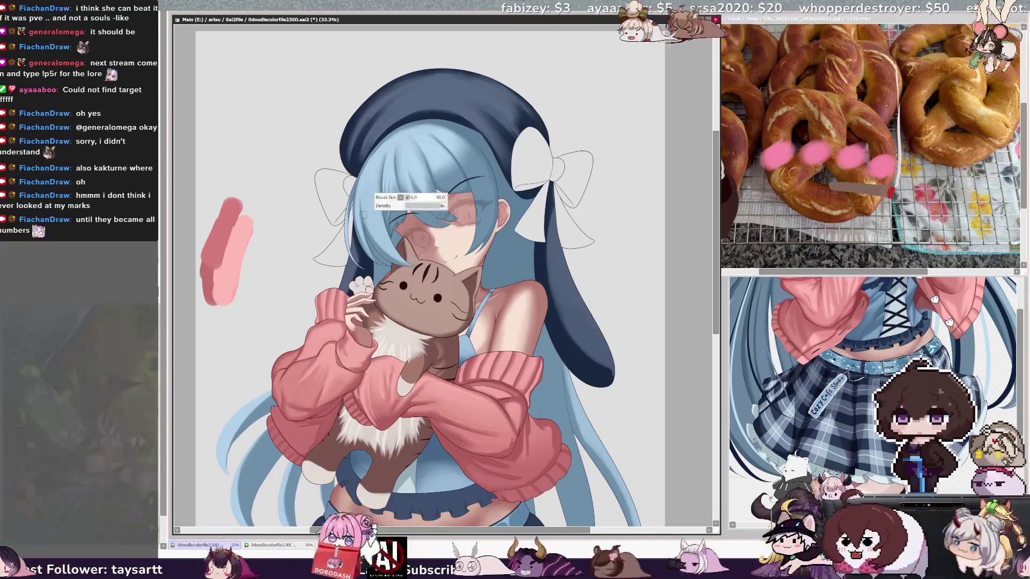
{"action": "key", "text": "bracketright"}
{"action": "key", "text": "bracketright"}
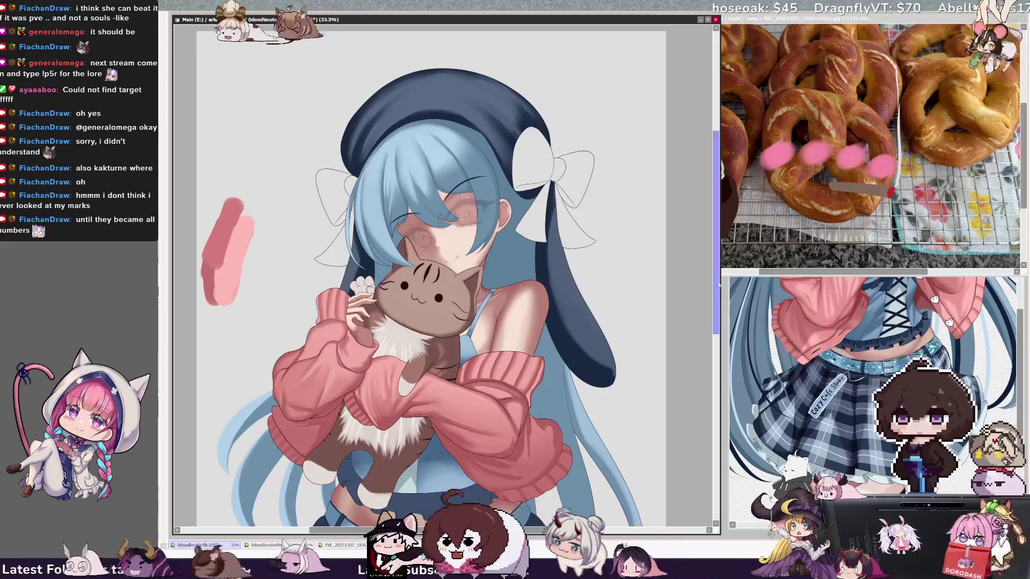
{"action": "scroll", "coordinate": [709, 272], "scroll_direction": "up", "scroll_amount": 2}
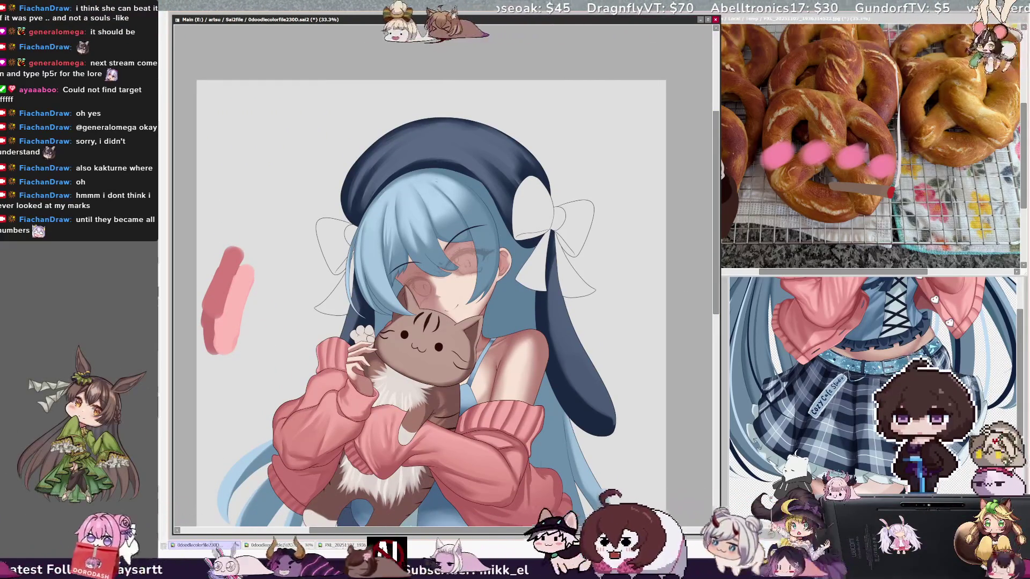
{"action": "left_click_drag", "start_coordinate": [443, 209], "coordinate": [483, 241]}
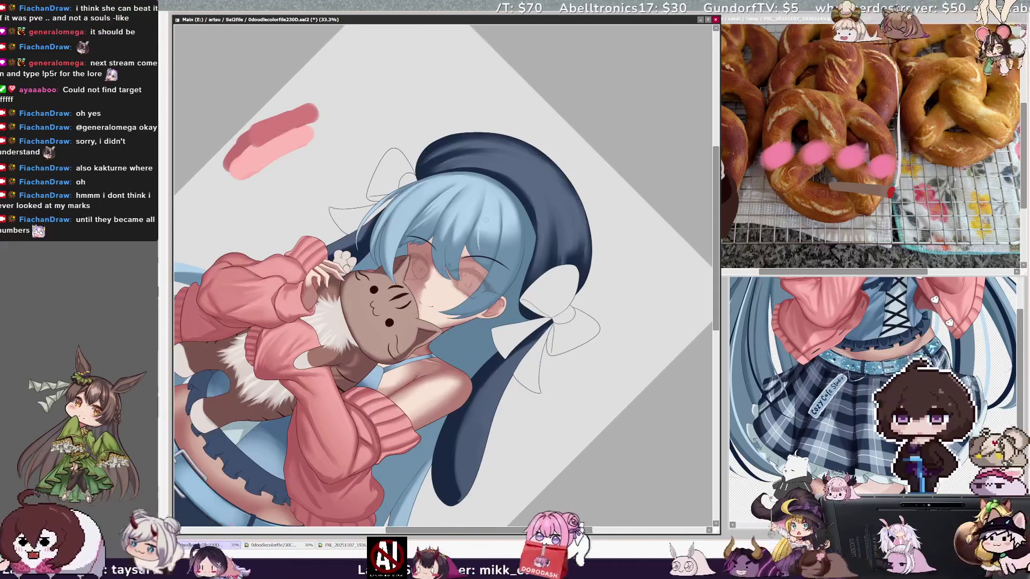
- Select Layer26, adjust the brush size for the hair, and mirror the view horizontally
{"action": "left_click", "coordinate": [501, 196], "text": "ctrl+shift"}
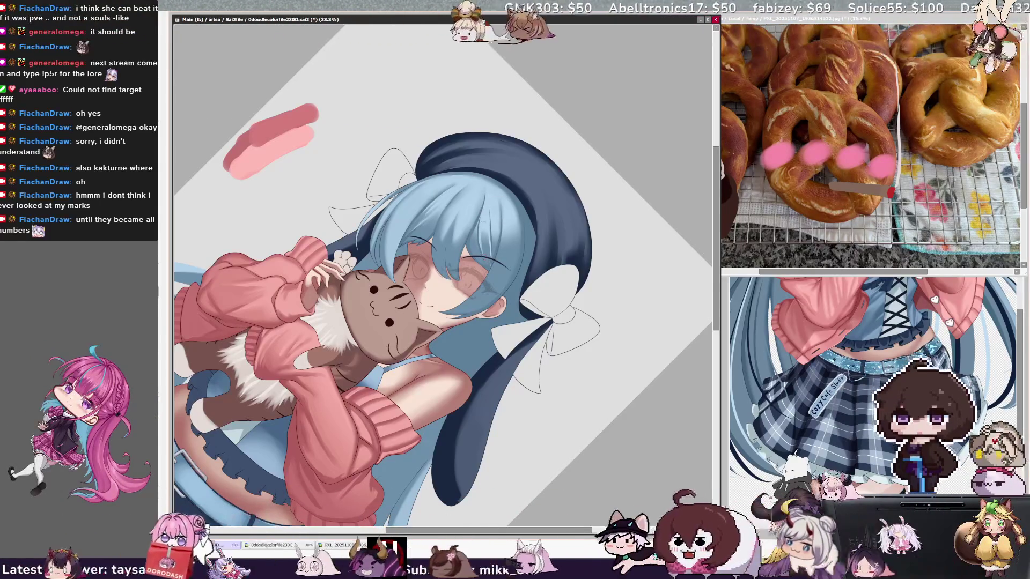
{"action": "right_click", "coordinate": [501, 197]}
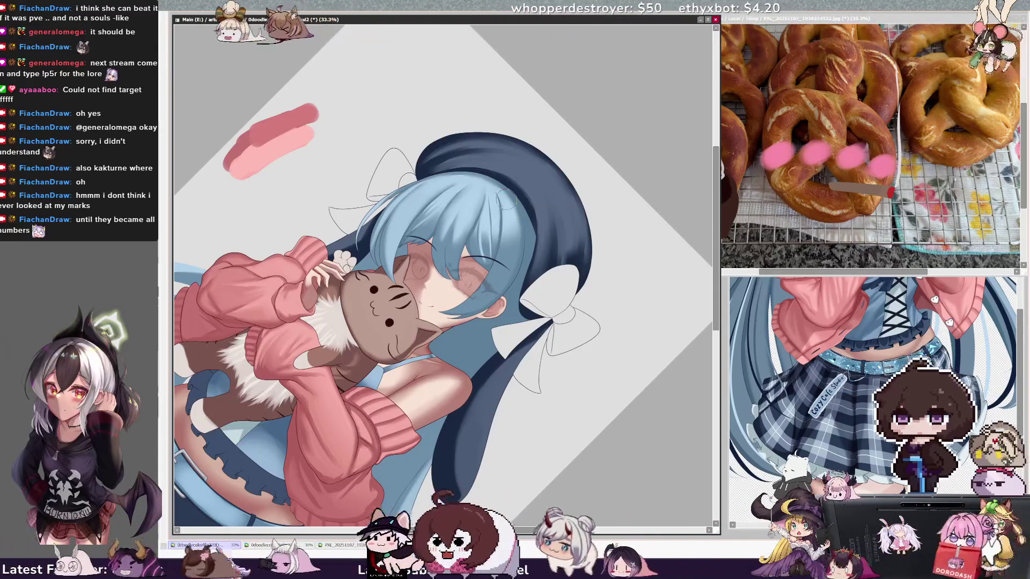
{"action": "key", "text": "h"}
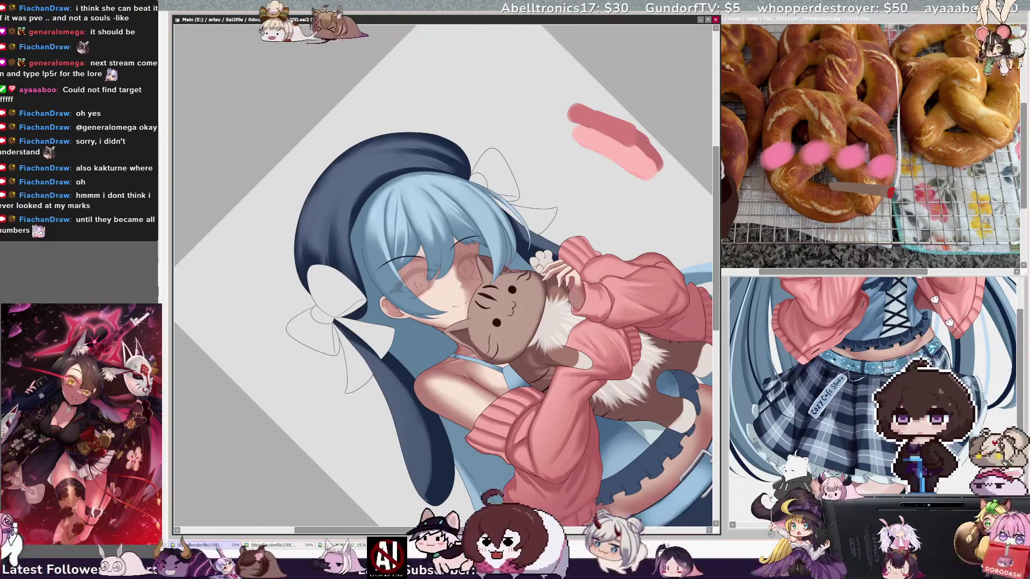
- Straighten the view upright and flip it horizontally back and forth to compare the figure
{"action": "key", "text": "h"}
{"action": "key", "text": "Home"}
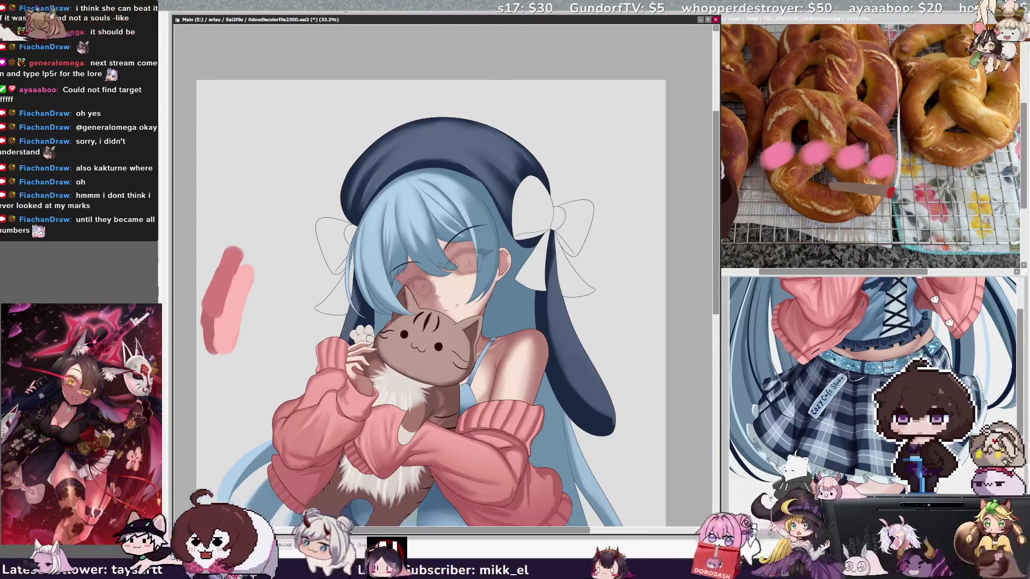
{"action": "scroll", "coordinate": [431, 276], "scroll_direction": "down", "scroll_amount": 5}
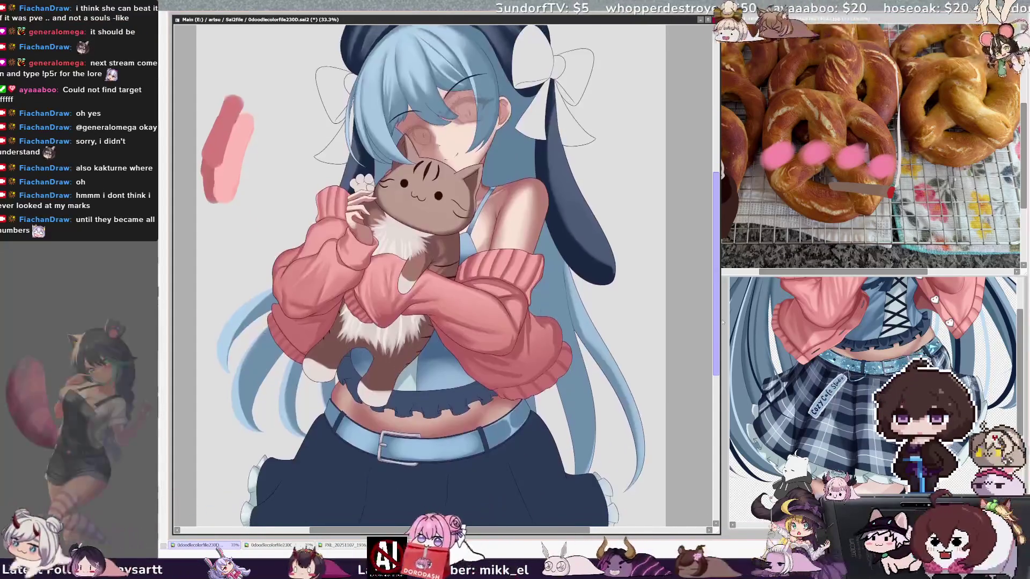
{"action": "key", "text": "h"}
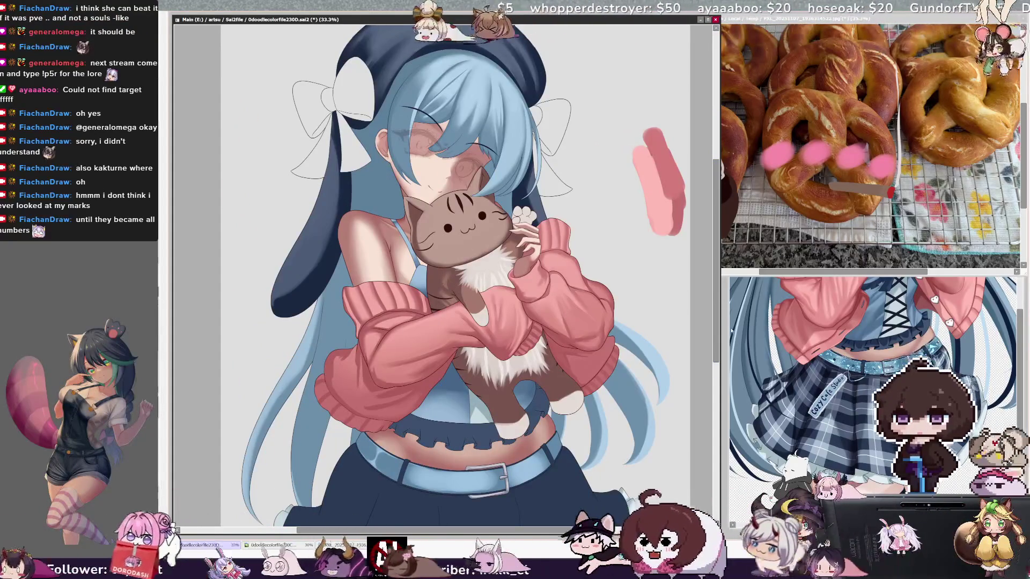
{"action": "key", "text": "h"}
{"action": "scroll", "coordinate": [617, 364], "scroll_direction": "down", "scroll_amount": 1}
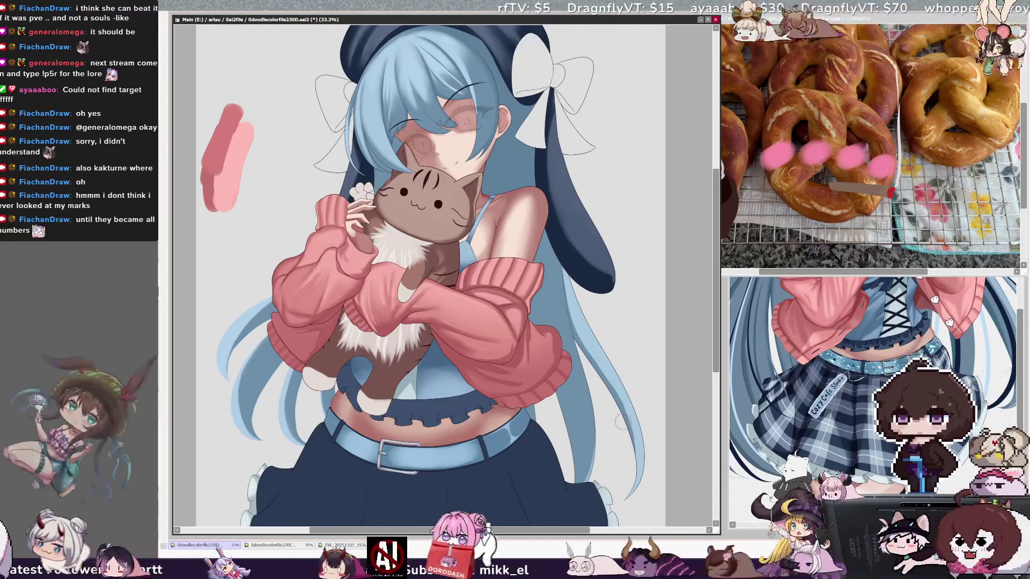
{"action": "key", "text": "h"}
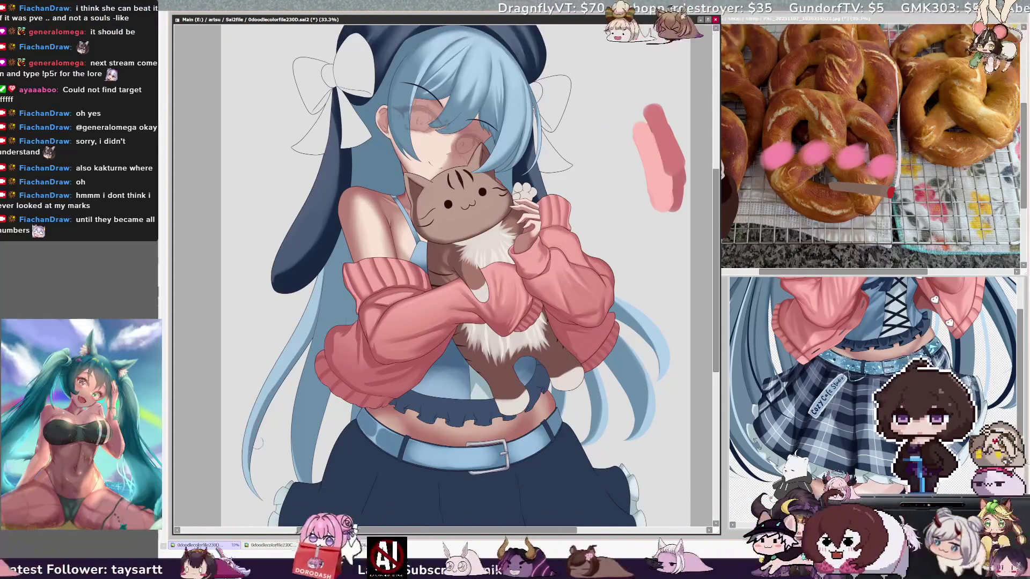
- Resize the brush from 116 downward, pick the sleeve's layer from the canvas, and mirror the view
{"action": "key", "text": "bracketright"}
{"action": "key", "text": "bracketright"}
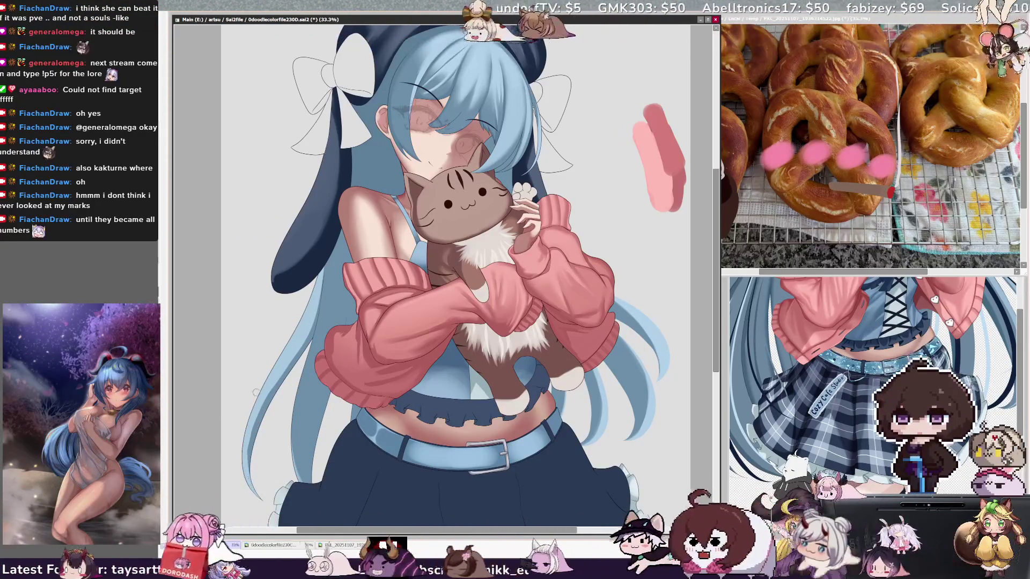
{"action": "key", "text": "bracketleft"}
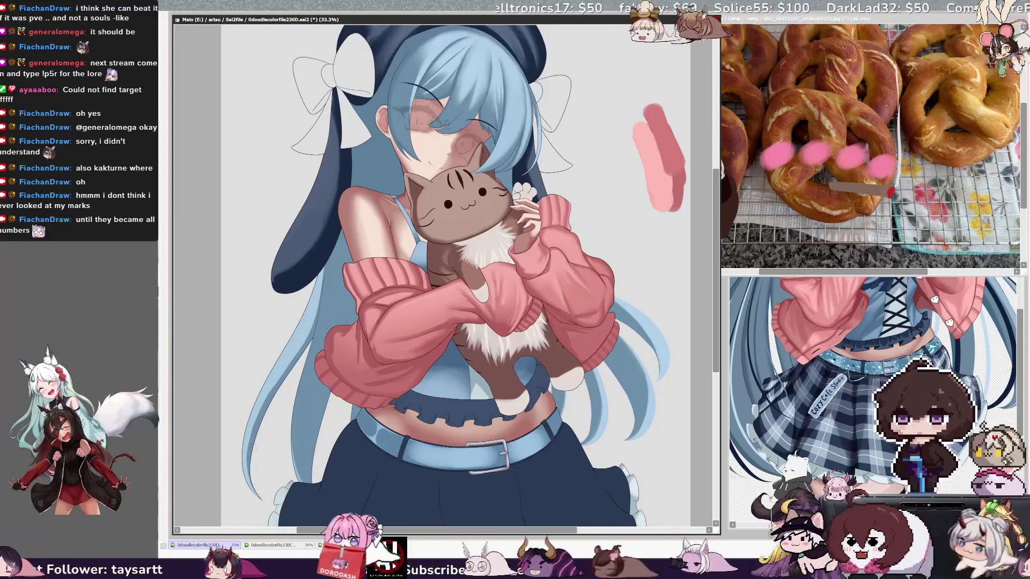
{"action": "key", "text": "bracketleft"}
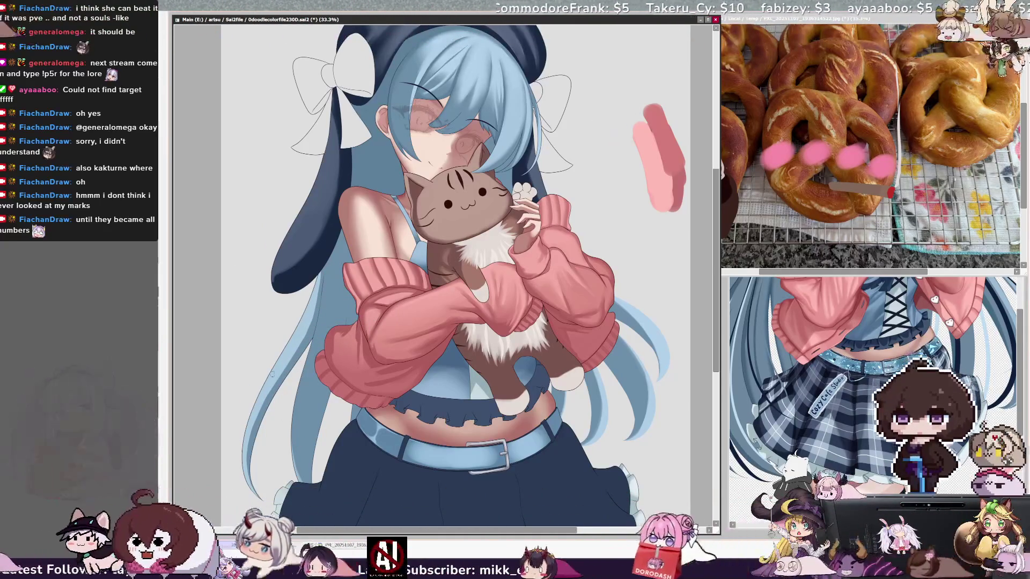
{"action": "left_click", "coordinate": [295, 445], "text": "ctrl"}
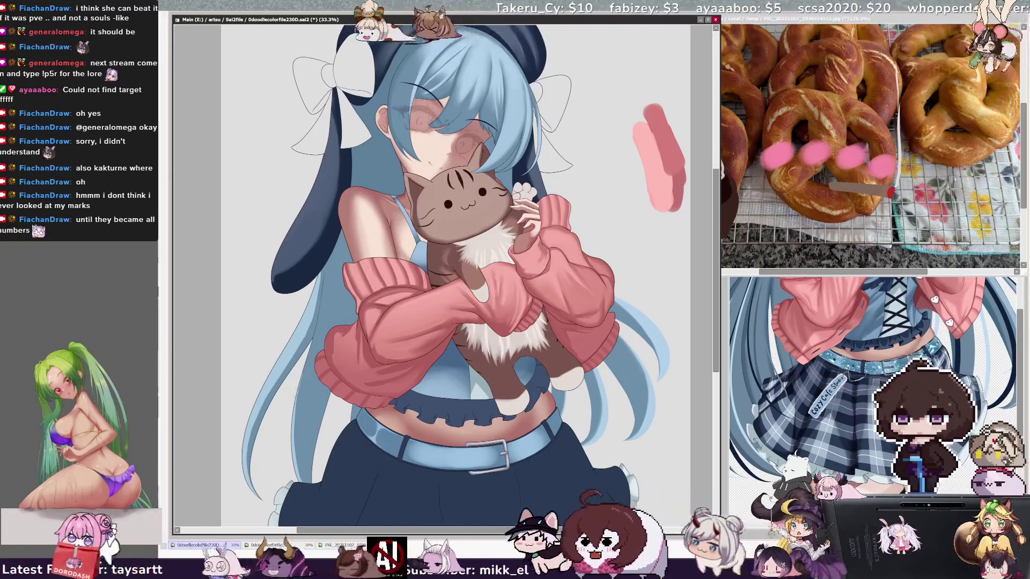
{"action": "left_click", "coordinate": [361, 258], "text": "ctrl"}
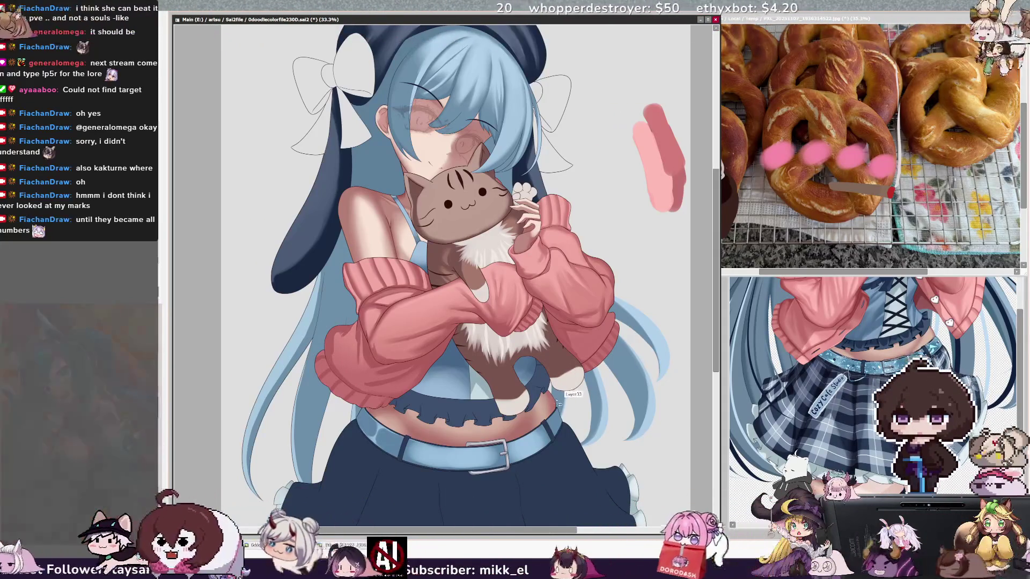
{"action": "key", "text": "h"}
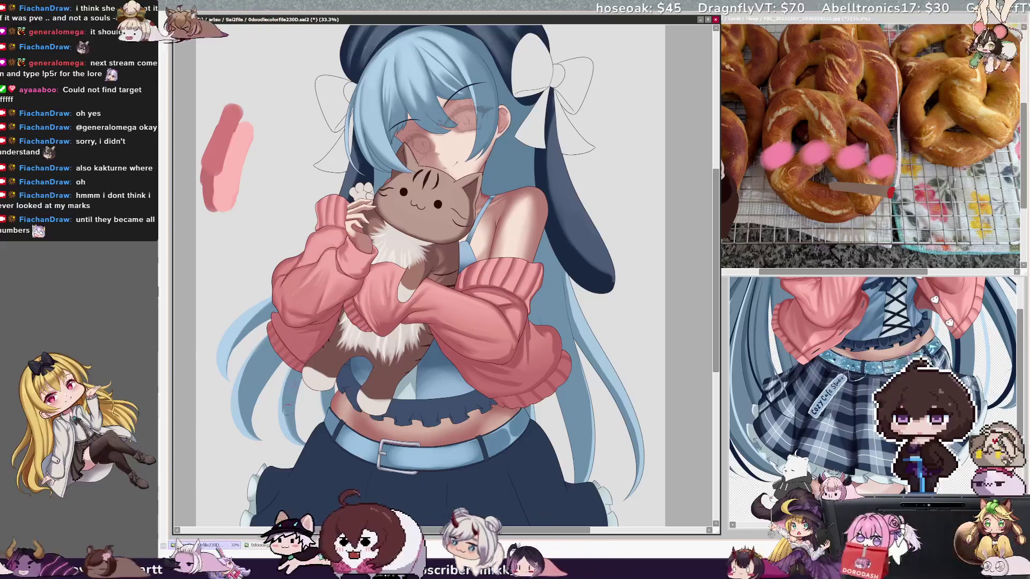
- Paint a dark hair strand left of the sleeve, undoing and redrawing it, then shrink the brush
{"action": "key", "text": "bracketleft"}
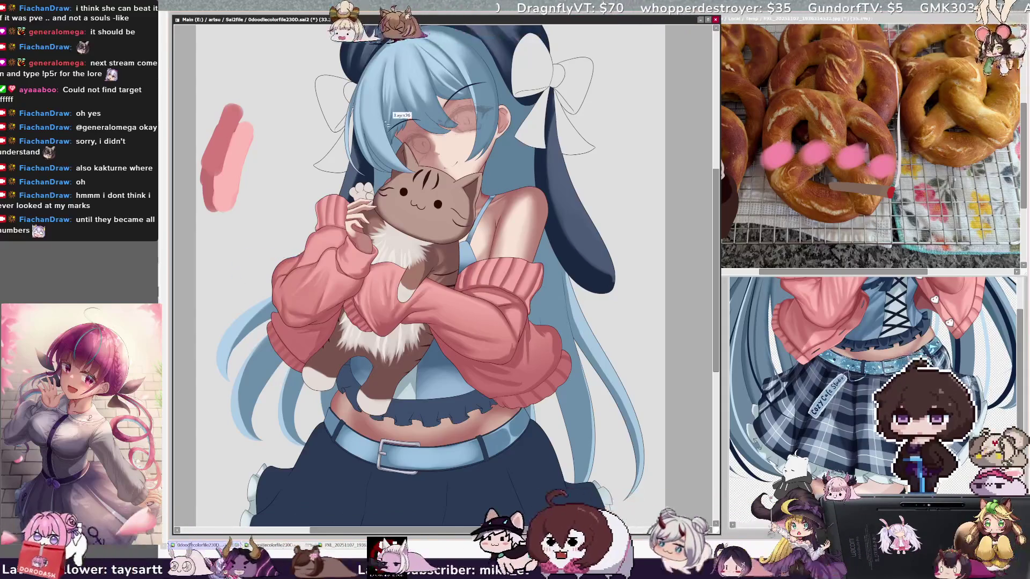
{"action": "mouse_move", "coordinate": [226, 245]}
{"action": "left_mouse_down"}
{"action": "mouse_move", "coordinate": [271, 277]}
{"action": "mouse_move", "coordinate": [237, 298]}
{"action": "left_mouse_up"}
{"action": "key", "text": "ctrl+z"}
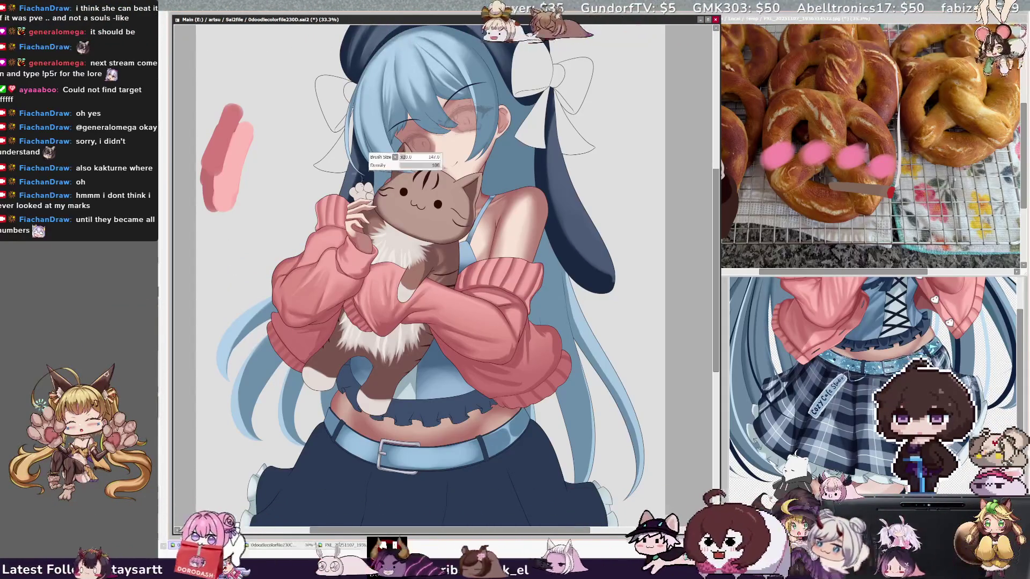
{"action": "left_click_drag", "start_coordinate": [284, 252], "coordinate": [220, 310]}
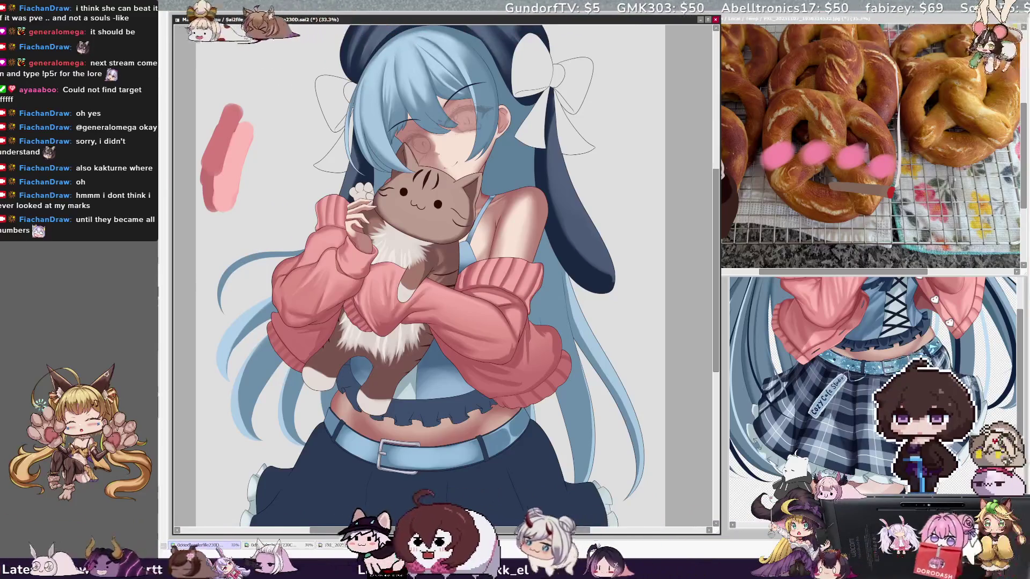
{"action": "key", "text": "bracketleft"}
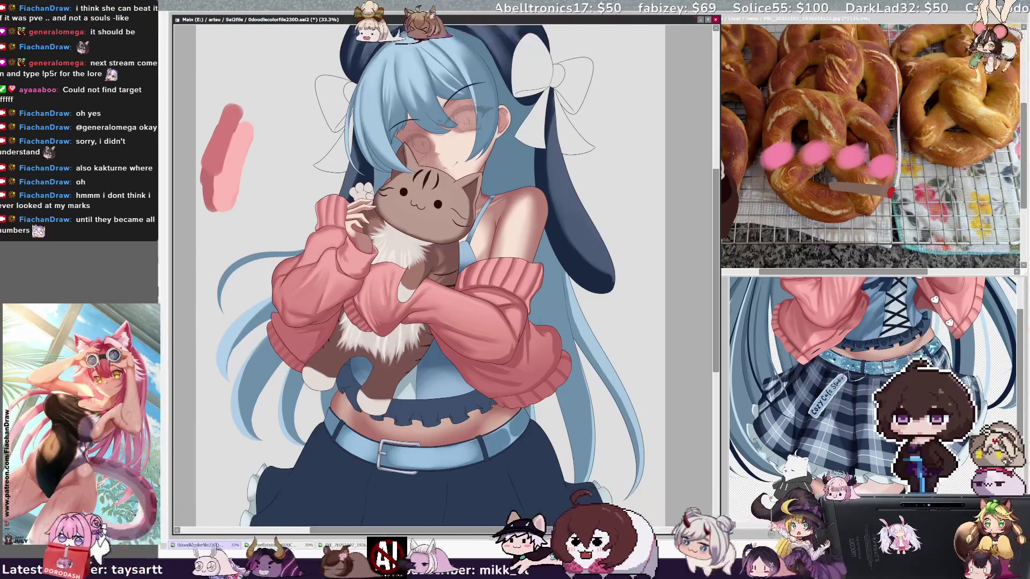
{"action": "key", "text": "bracketleft"}
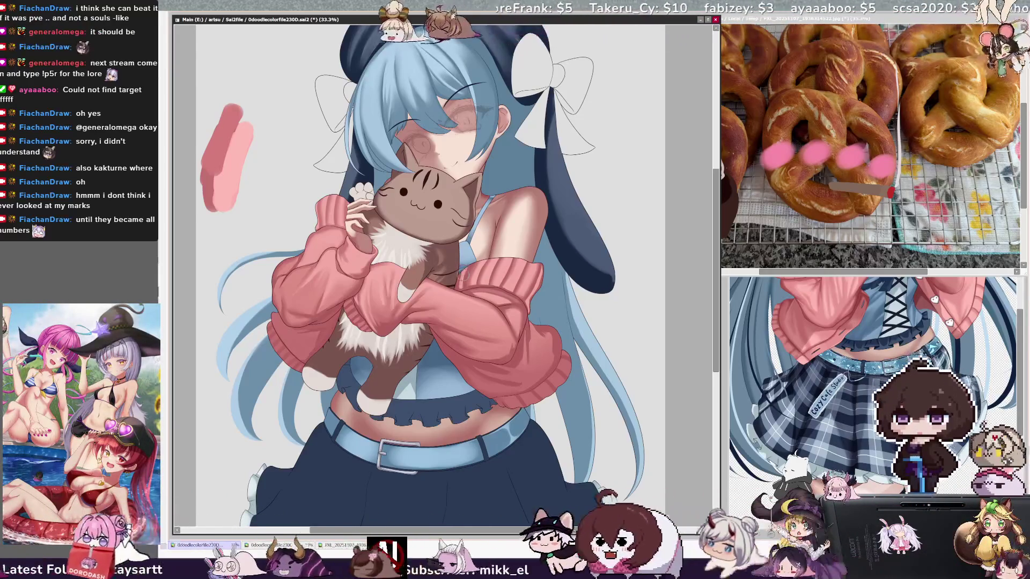
{"action": "left_click_drag", "start_coordinate": [528, 530], "coordinate": [536, 529]}
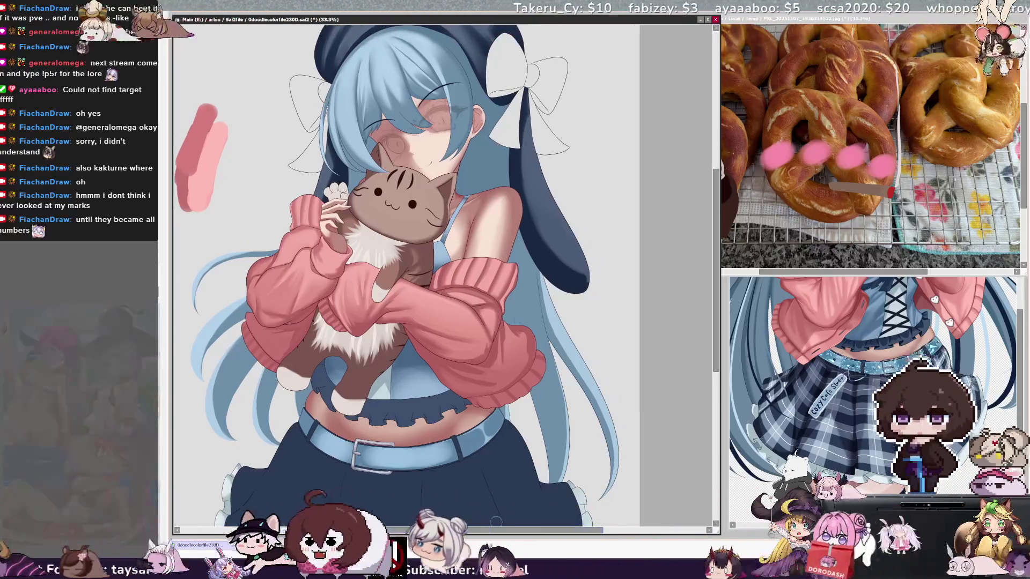
{"action": "left_click_drag", "start_coordinate": [716, 287], "coordinate": [713, 290]}
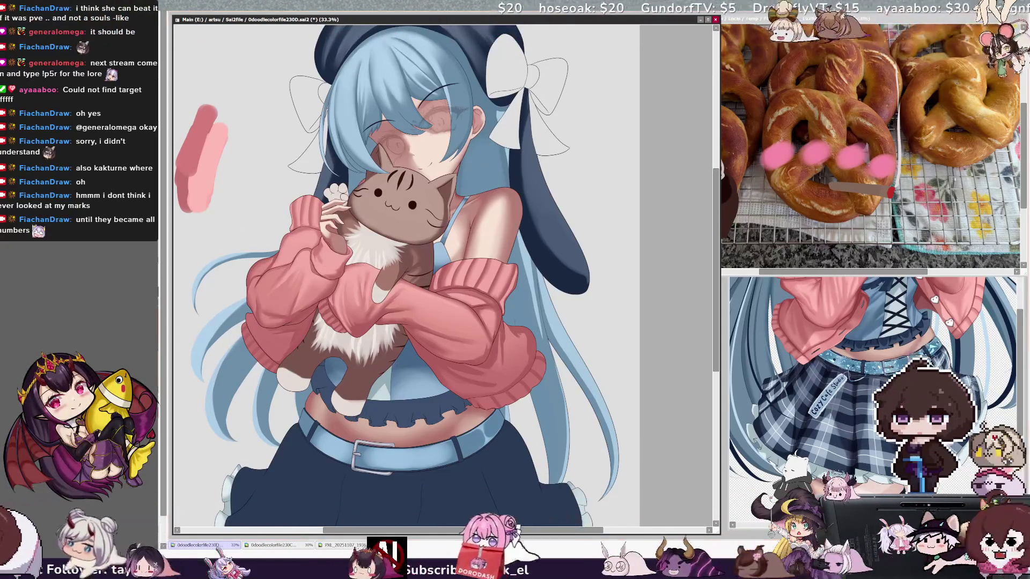
{"action": "key", "text": "minus"}
{"action": "key", "text": "minus"}
{"action": "key", "text": "minus"}
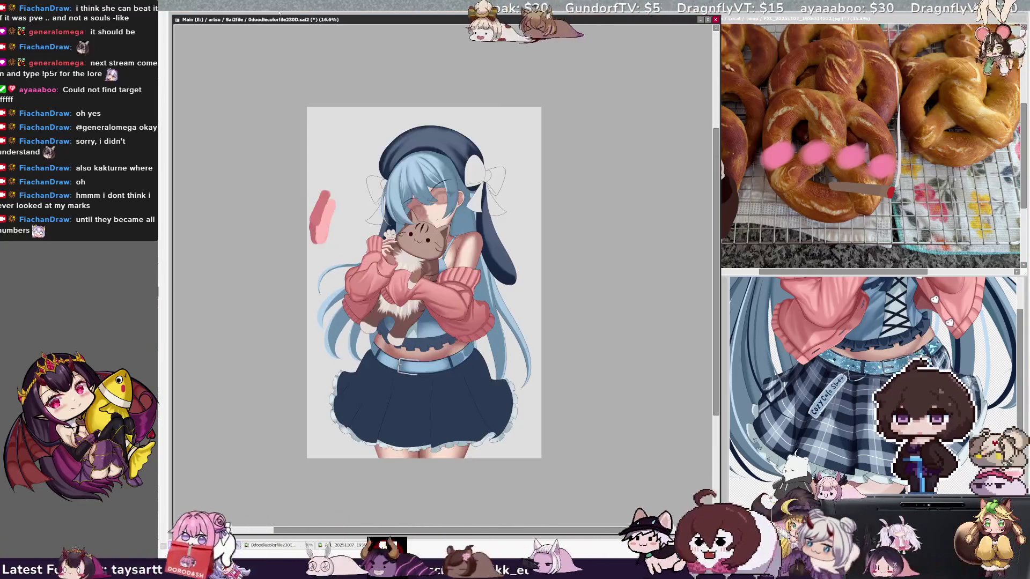
- Zoom out to 16.6%, flip the view horizontally and back to normal, then zoom in to 25%
{"action": "scroll", "coordinate": [594, 533], "scroll_direction": "up", "scroll_amount": 2}
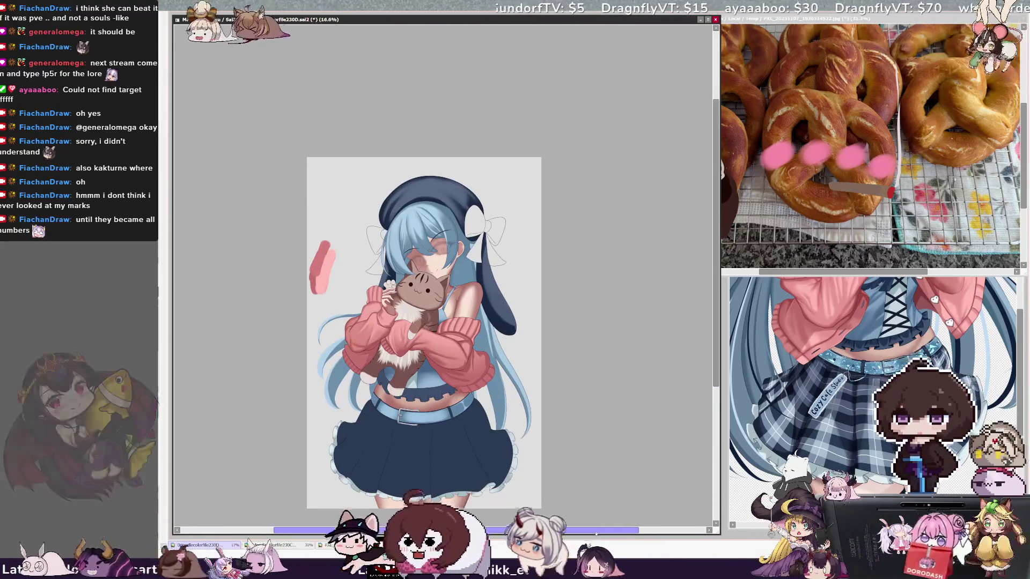
{"action": "scroll", "coordinate": [594, 533], "scroll_direction": "left", "scroll_amount": 1}
{"action": "scroll", "coordinate": [718, 377], "scroll_direction": "down", "scroll_amount": 1}
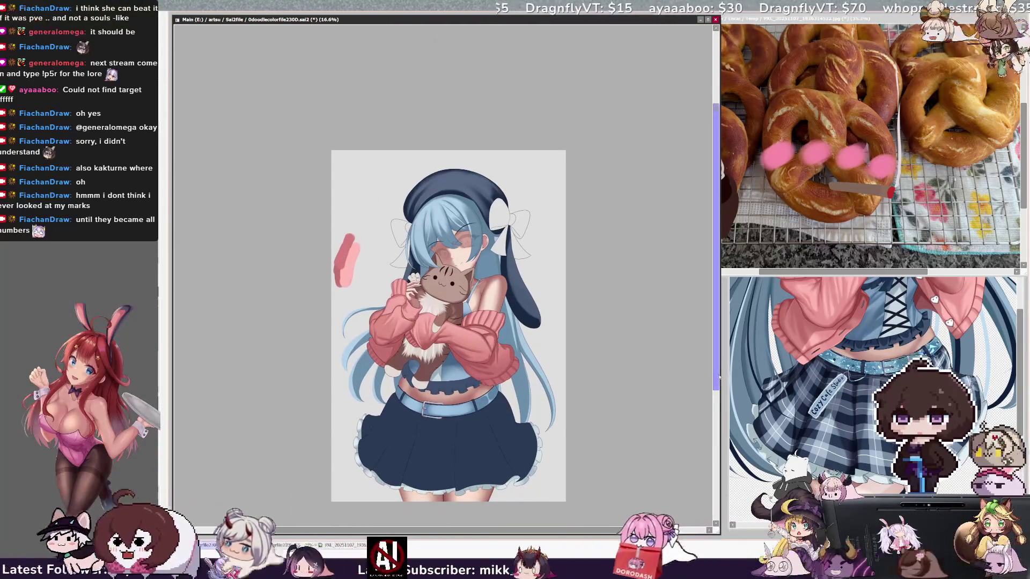
{"action": "key", "text": "h"}
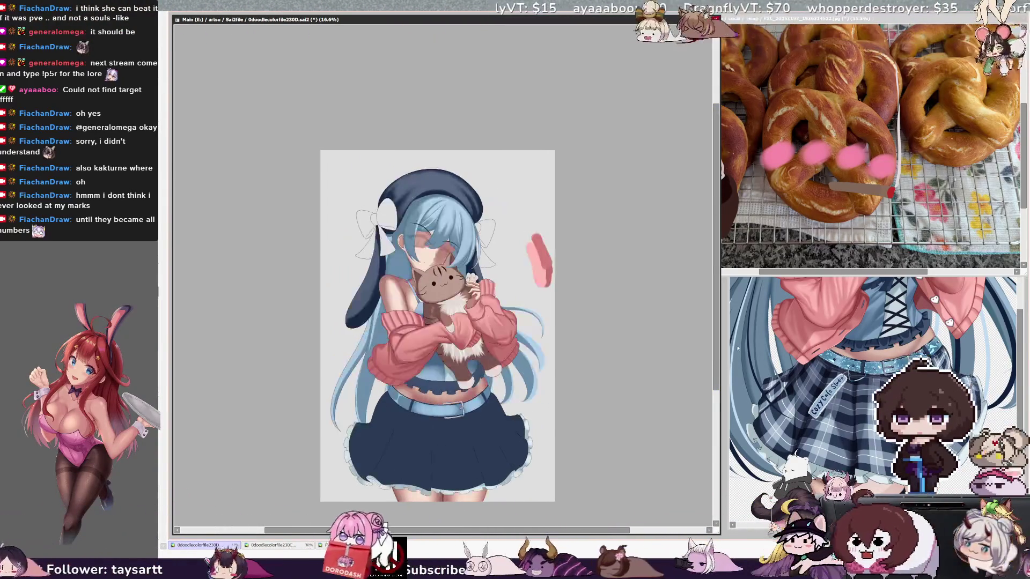
{"action": "key", "text": "h"}
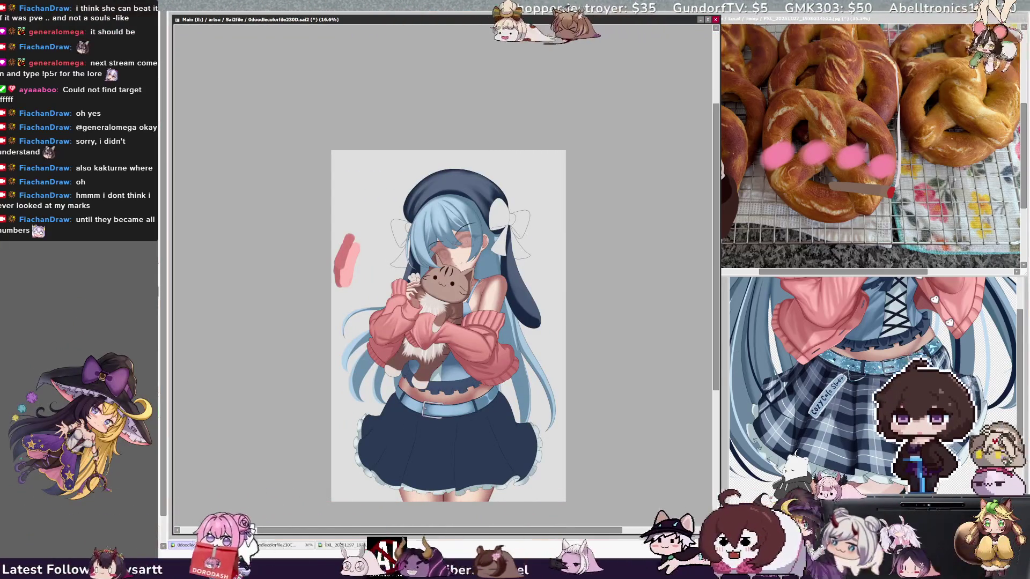
{"action": "scroll", "coordinate": [530, 448], "scroll_direction": "up", "scroll_amount": 1}
{"action": "scroll", "coordinate": [478, 430], "scroll_direction": "up", "scroll_amount": 2}
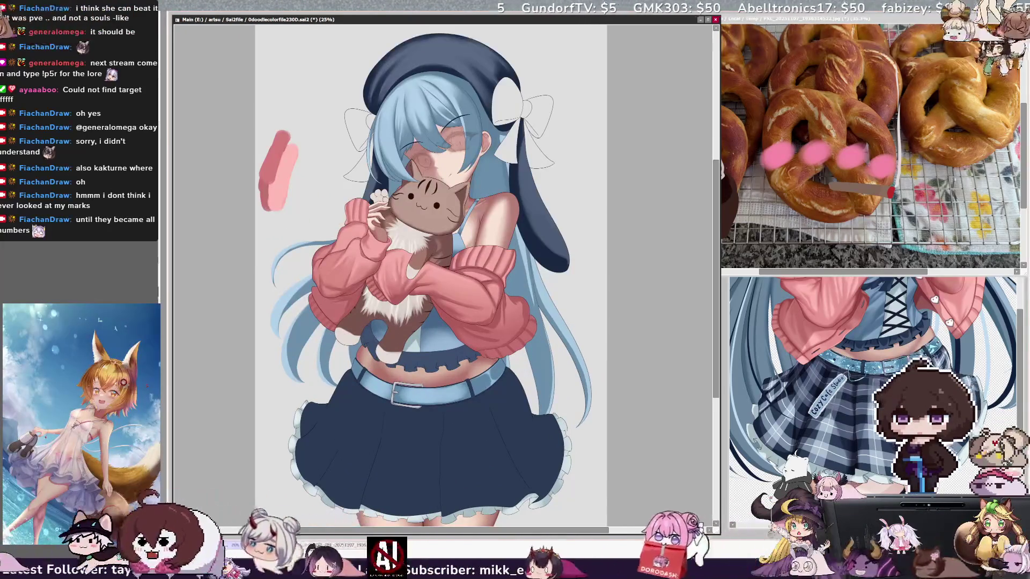
- Pan up to the blank top of the page and focus the SAI window for drawing
{"action": "left_click_drag", "start_coordinate": [429, 268], "coordinate": [444, 302]}
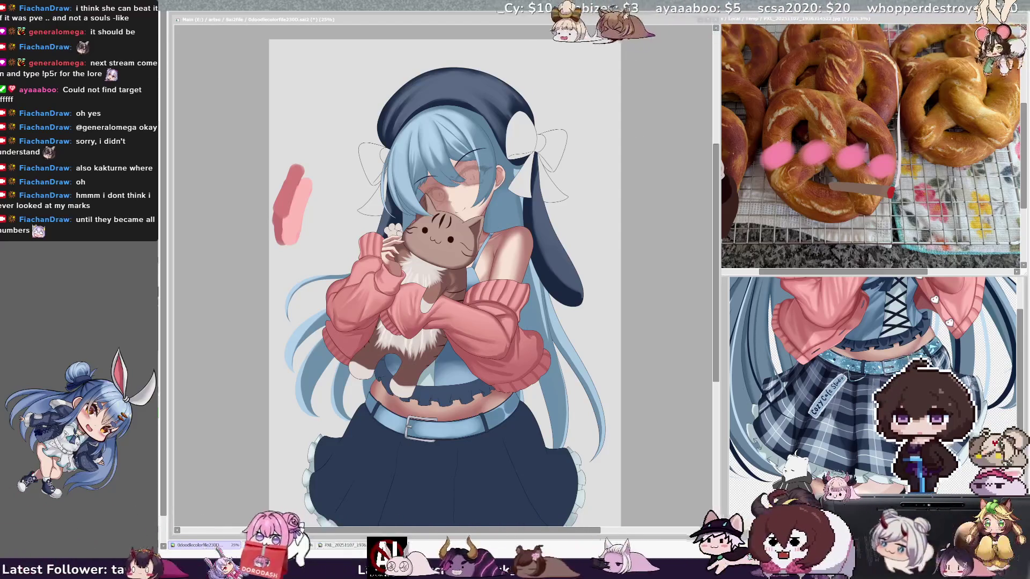
{"action": "left_click", "coordinate": [568, 67]}
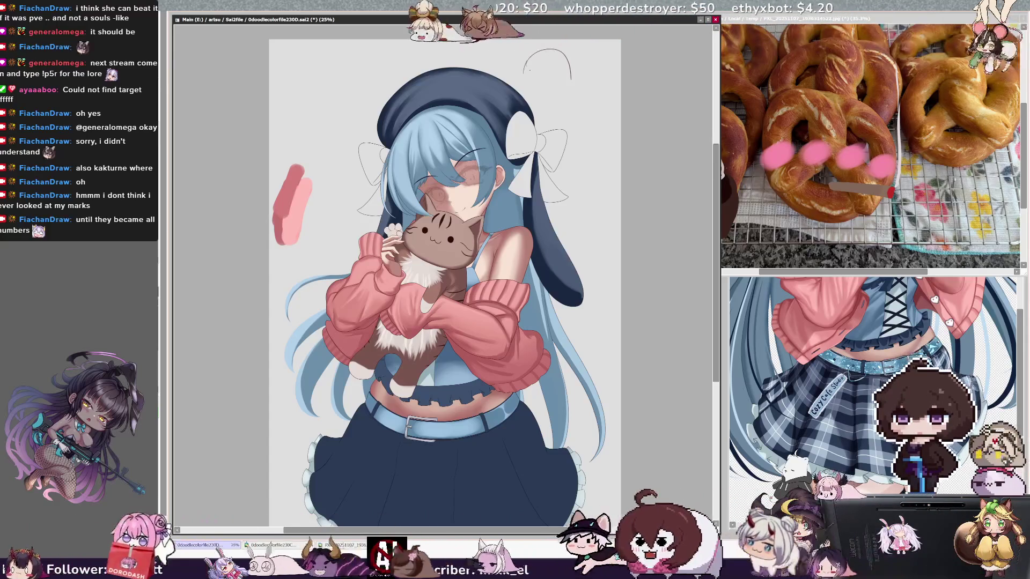
- Sketch the ghost's eye, little arms and bottom outline, then redraw its right edge
{"action": "left_click_drag", "start_coordinate": [531, 64], "coordinate": [558, 74]}
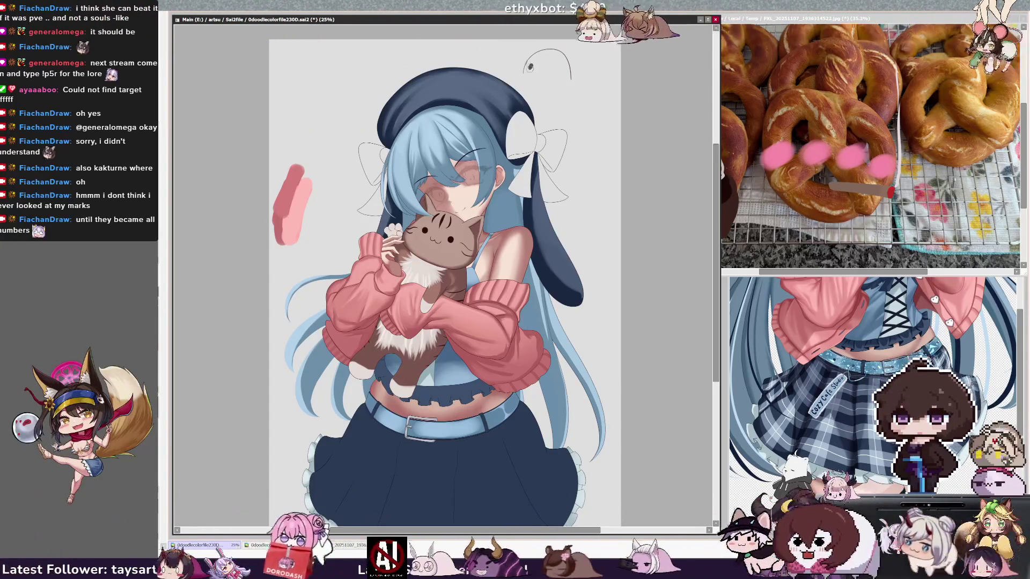
{"action": "mouse_move", "coordinate": [523, 75]}
{"action": "left_mouse_down"}
{"action": "mouse_move", "coordinate": [513, 77]}
{"action": "mouse_move", "coordinate": [568, 88]}
{"action": "left_mouse_up"}
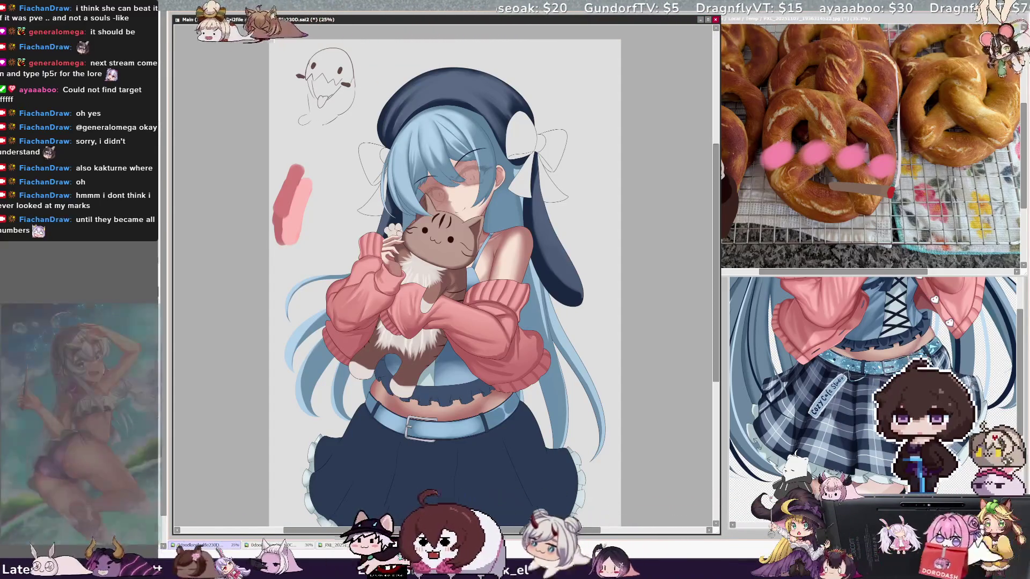
{"action": "mouse_move", "coordinate": [311, 119]}
{"action": "left_mouse_down"}
{"action": "mouse_move", "coordinate": [336, 113]}
{"action": "mouse_move", "coordinate": [299, 121]}
{"action": "left_mouse_up"}
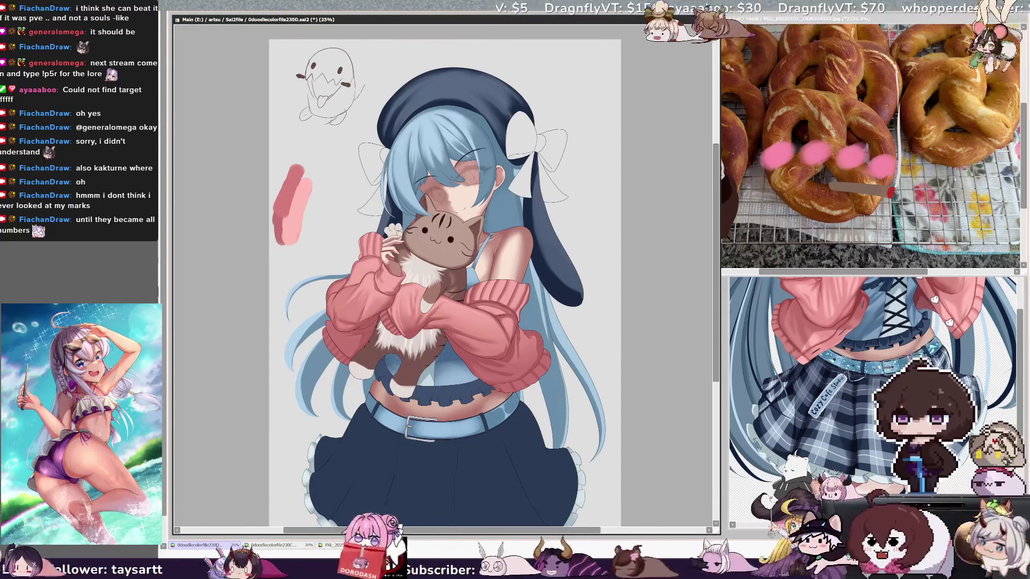
{"action": "left_click_drag", "start_coordinate": [360, 78], "coordinate": [365, 100]}
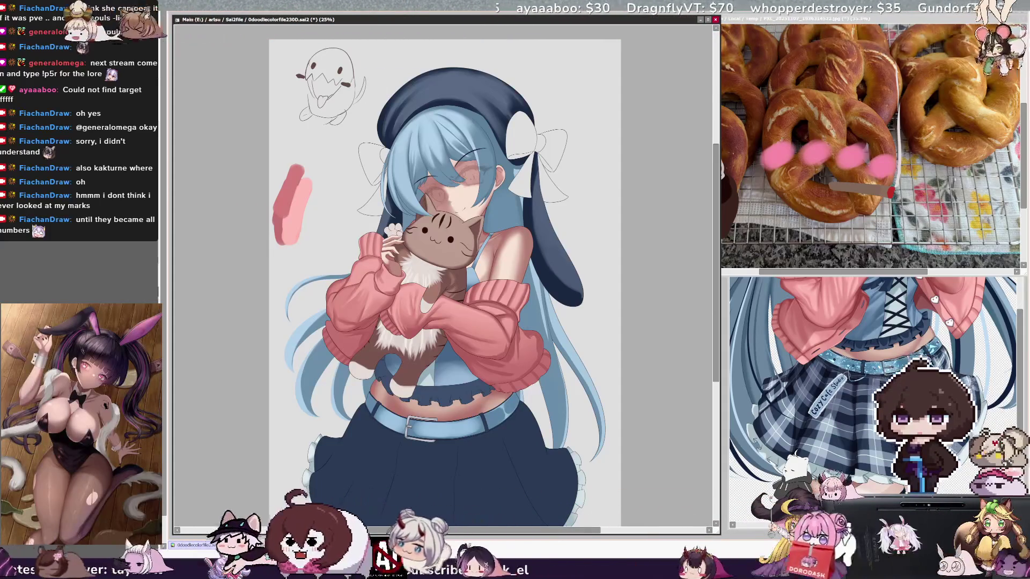
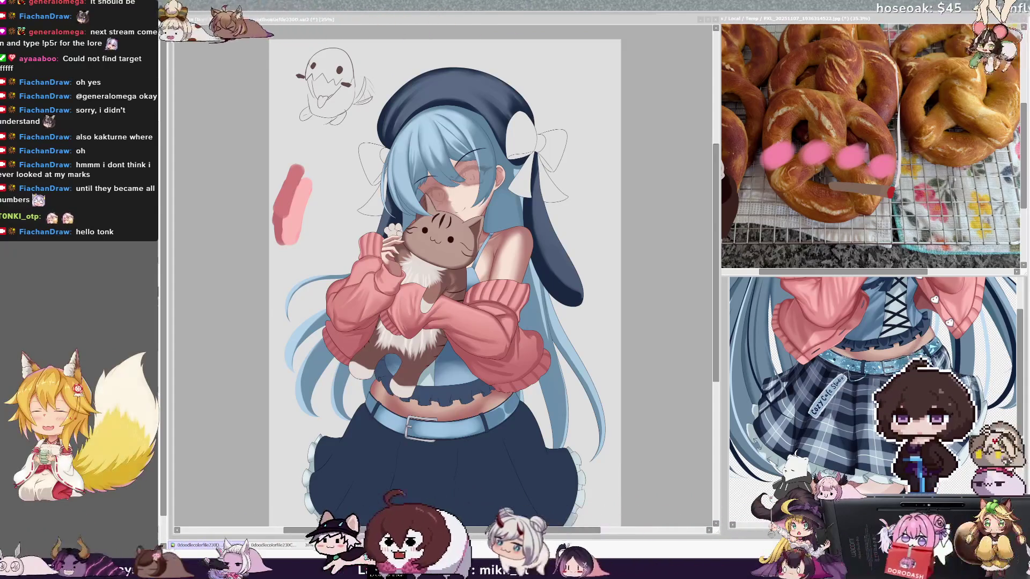
- Scroll around the flat-coloured illustration to review the girl and cat
{"action": "left_click_drag", "start_coordinate": [714, 219], "coordinate": [713, 238]}
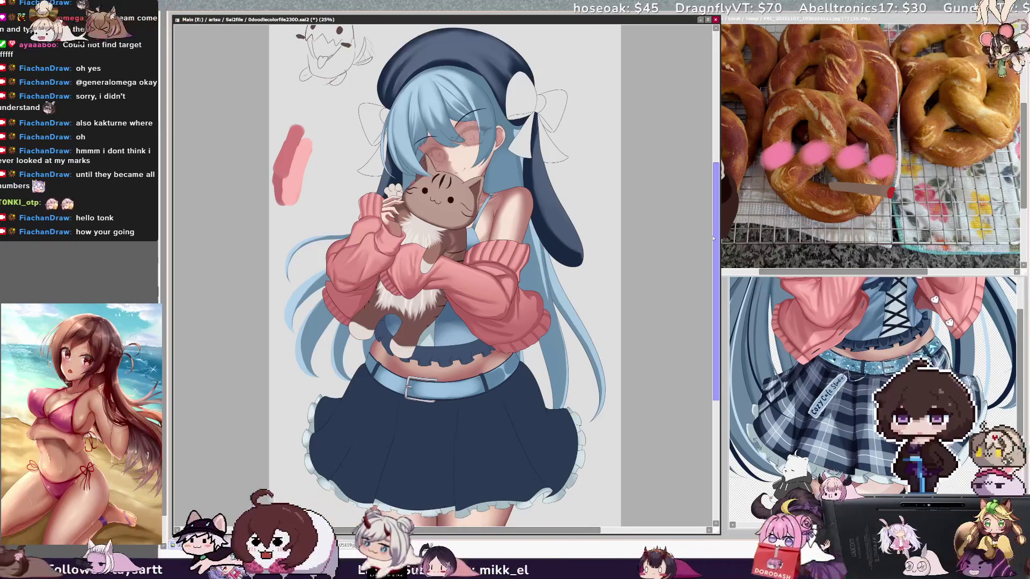
{"action": "scroll", "coordinate": [716, 248], "scroll_direction": "up", "scroll_amount": 3}
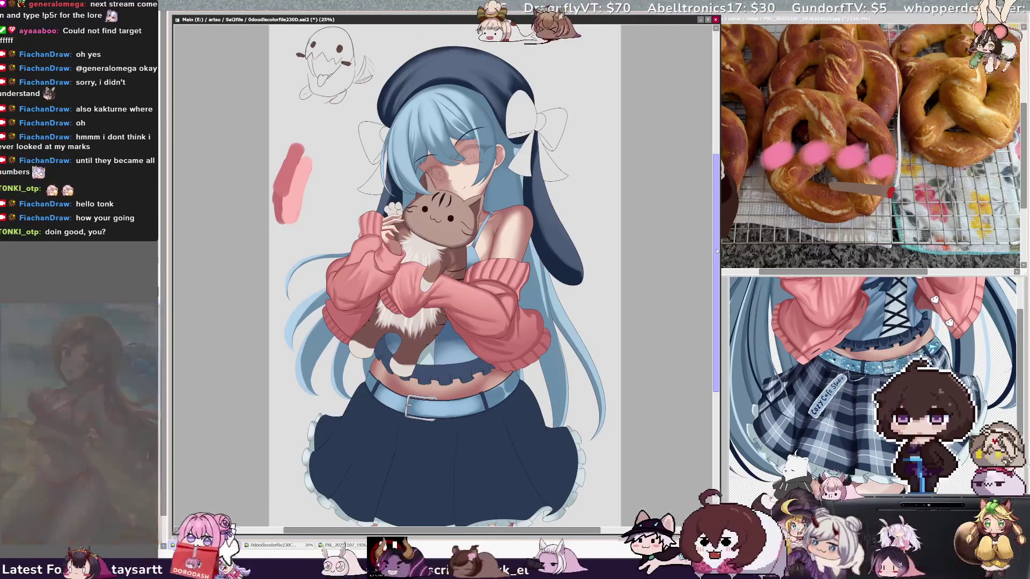
{"action": "scroll", "coordinate": [716, 250], "scroll_direction": "up", "scroll_amount": 2}
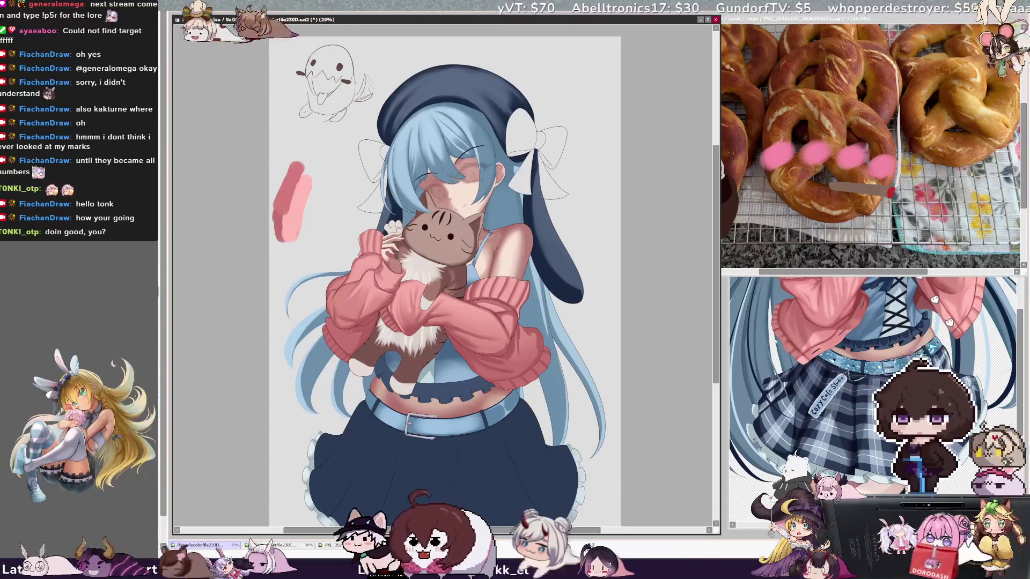
{"action": "scroll", "coordinate": [448, 530], "scroll_direction": "right", "scroll_amount": 2}
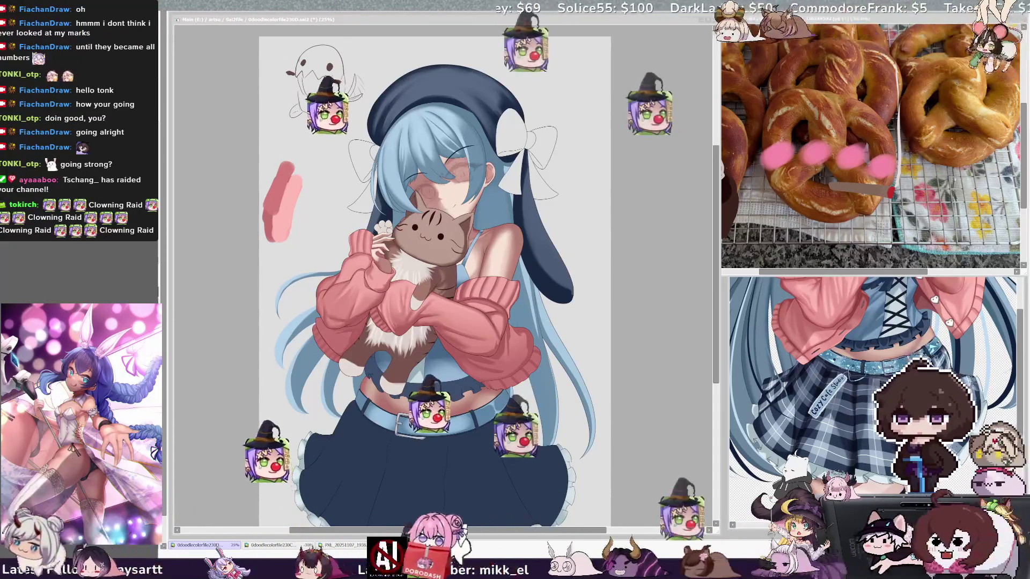
{"action": "scroll", "coordinate": [435, 279], "scroll_direction": "down", "scroll_amount": 1}
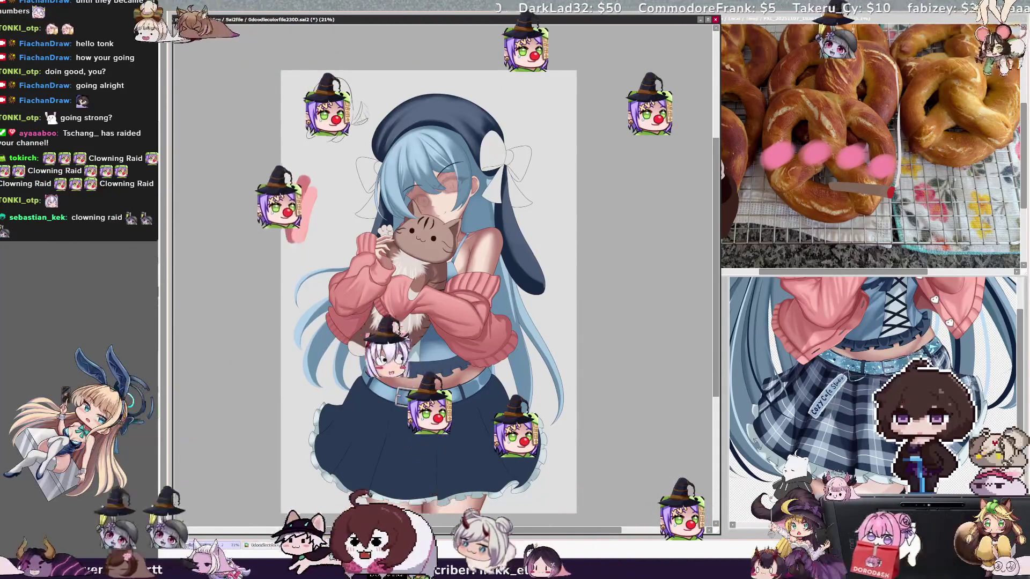
{"action": "scroll", "coordinate": [444, 274], "scroll_direction": "up", "scroll_amount": 1}
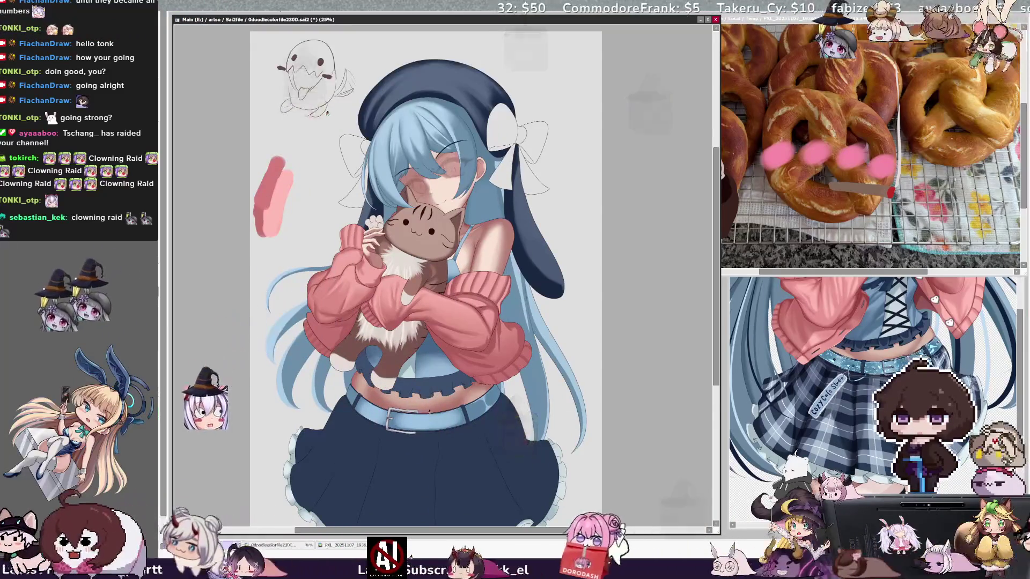
{"action": "scroll", "coordinate": [435, 279], "scroll_direction": "up", "scroll_amount": 1}
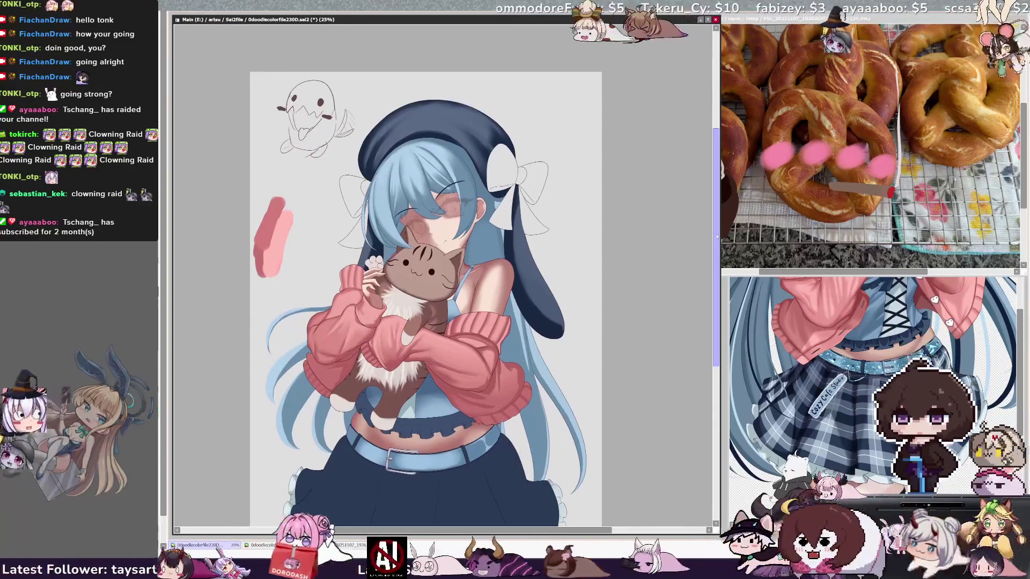
{"action": "scroll", "coordinate": [434, 279], "scroll_direction": "down", "scroll_amount": 2}
{"action": "scroll", "coordinate": [445, 273], "scroll_direction": "up", "scroll_amount": 2}
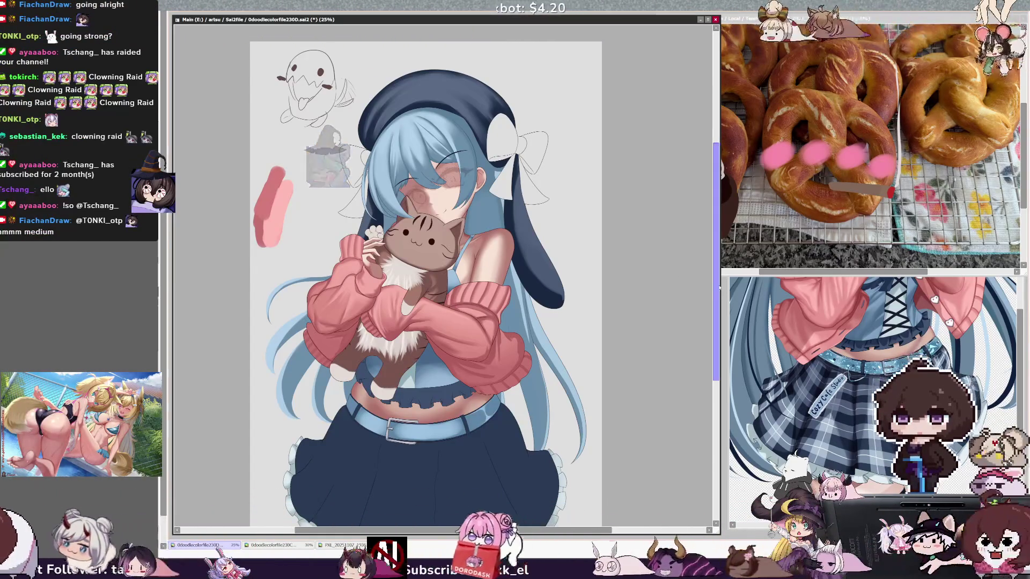
{"action": "scroll", "coordinate": [719, 287], "scroll_direction": "down", "scroll_amount": 2}
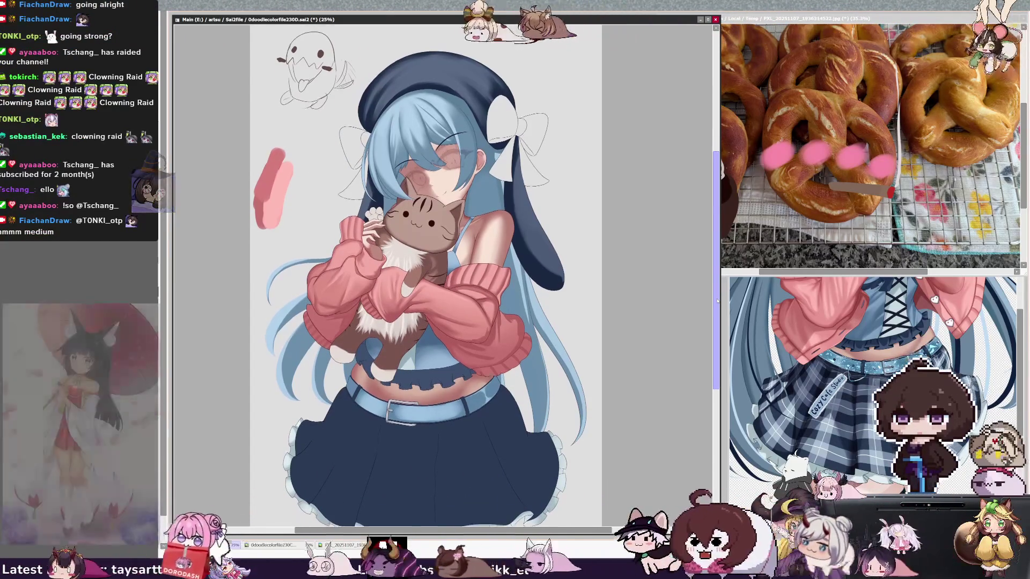
{"action": "scroll", "coordinate": [717, 301], "scroll_direction": "down", "scroll_amount": 2}
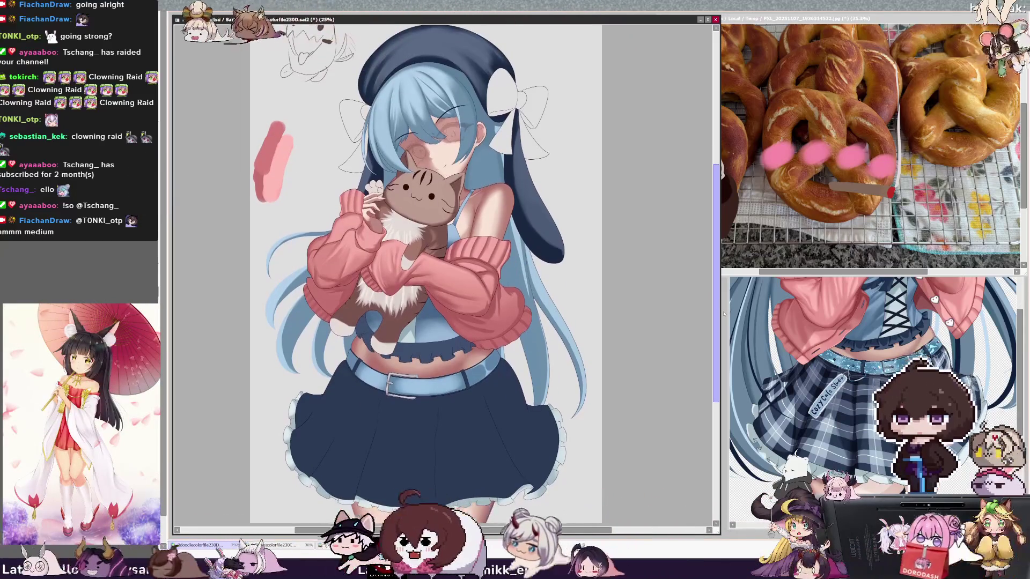
{"action": "scroll", "coordinate": [724, 313], "scroll_direction": "up", "scroll_amount": 4}
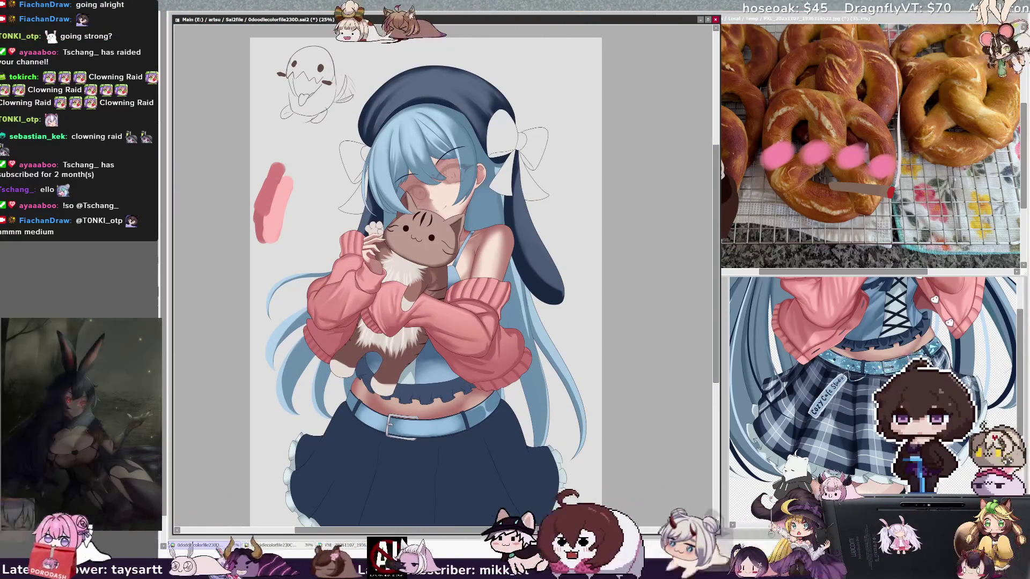
- Bring the 0doodlecolorfile230C reference forward, then return to the illustration and zoom in
{"action": "left_click", "coordinate": [874, 322]}
{"action": "scroll", "coordinate": [874, 321], "scroll_direction": "up", "scroll_amount": 5}
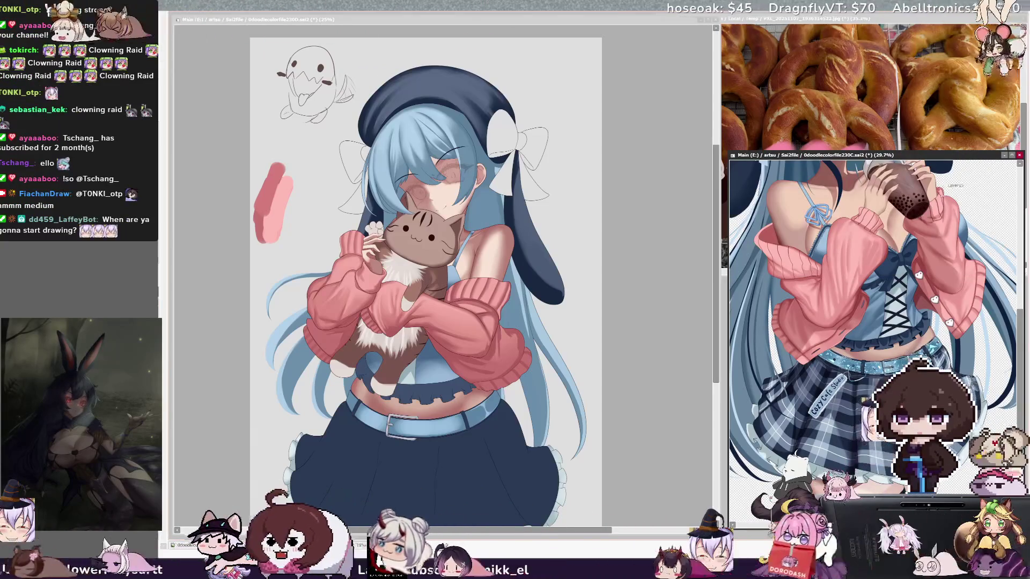
{"action": "scroll", "coordinate": [899, 271], "scroll_direction": "up", "scroll_amount": 1}
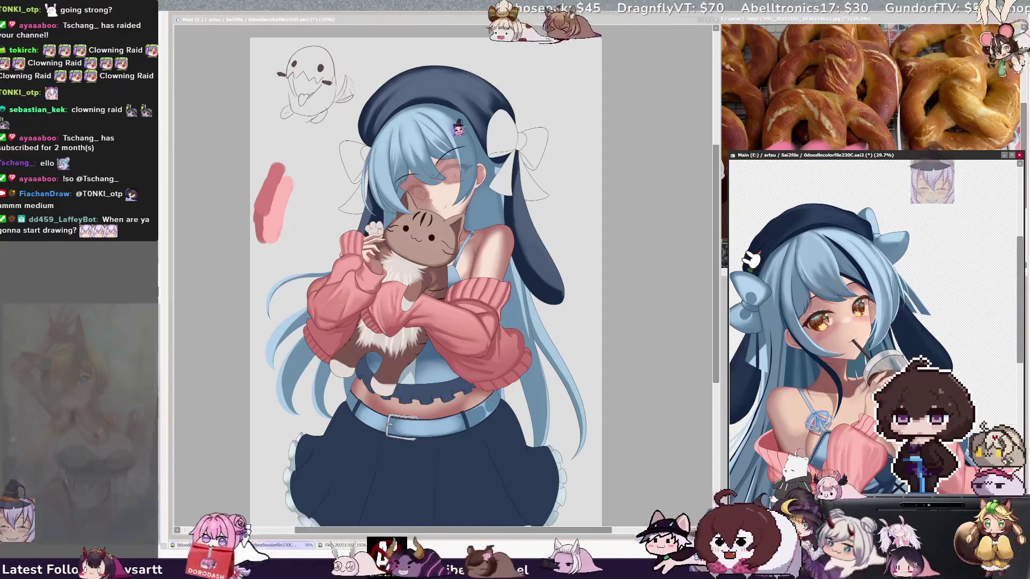
{"action": "left_click", "coordinate": [549, 24]}
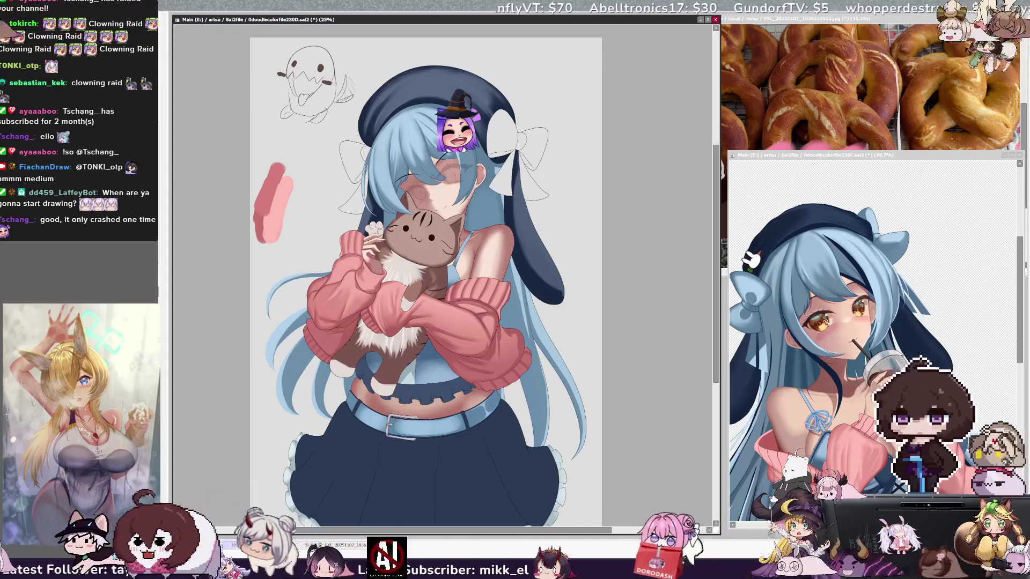
{"action": "key", "text": "ctrl+plus"}
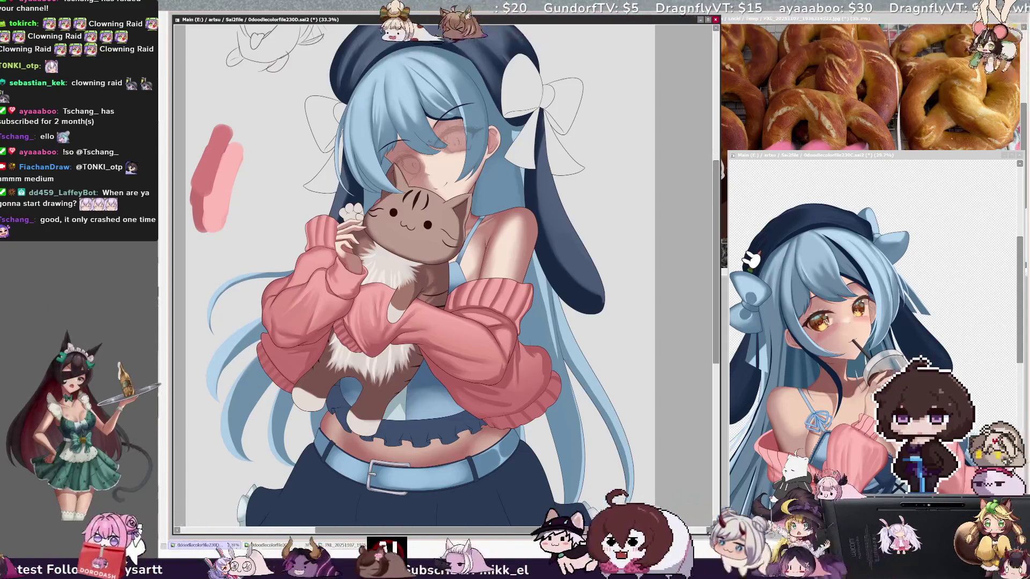
- Adjust the brush size, mirror the view horizontally, and zoom out one step
{"action": "key", "text": "bracketright"}
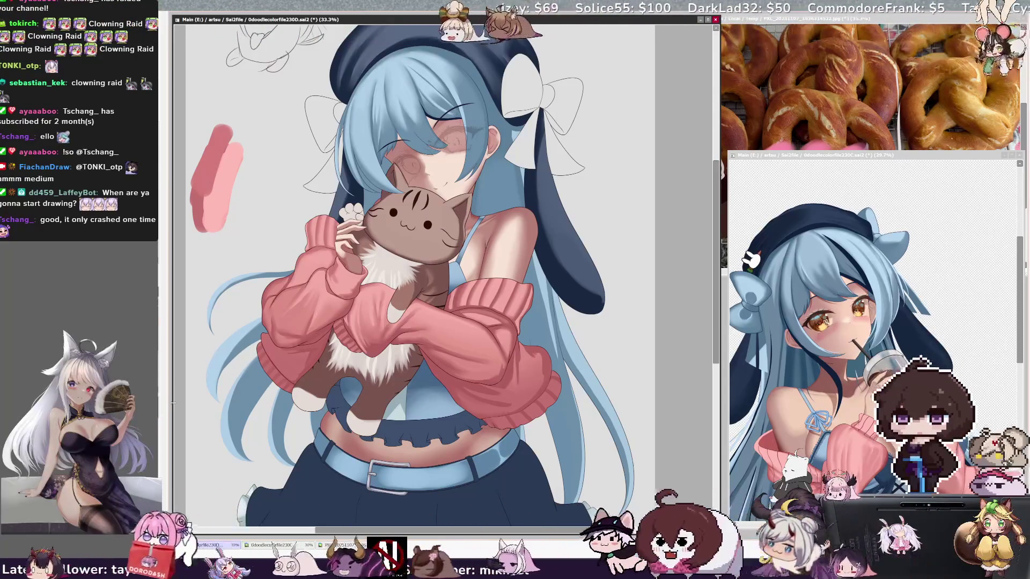
{"action": "key", "text": "h"}
{"action": "key", "text": "minus"}
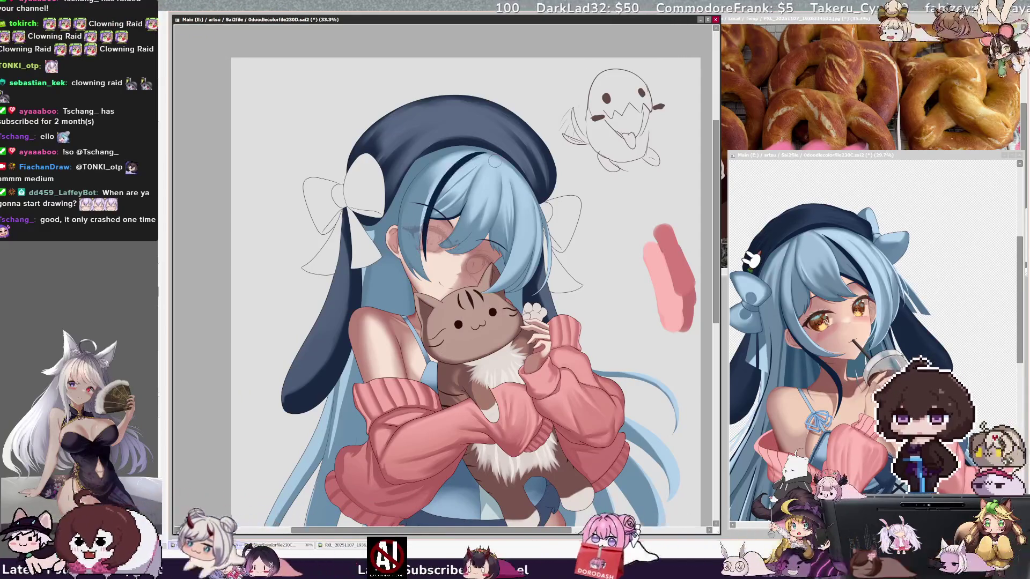
- Paint a dark navy hair strand across the face, toggling undo/redo to compare
{"action": "mouse_move", "coordinate": [426, 289]}
{"action": "left_mouse_down"}
{"action": "mouse_move", "coordinate": [428, 261]}
{"action": "mouse_move", "coordinate": [487, 157]}
{"action": "left_mouse_up"}
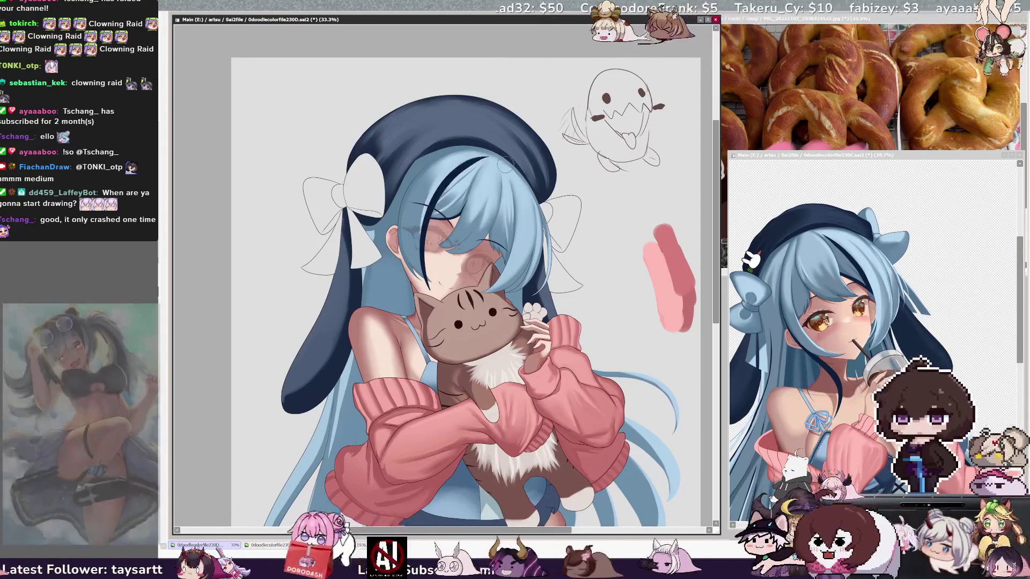
{"action": "key", "text": "ctrl+y"}
{"action": "key", "text": "ctrl+z"}
{"action": "key", "text": "ctrl+y"}
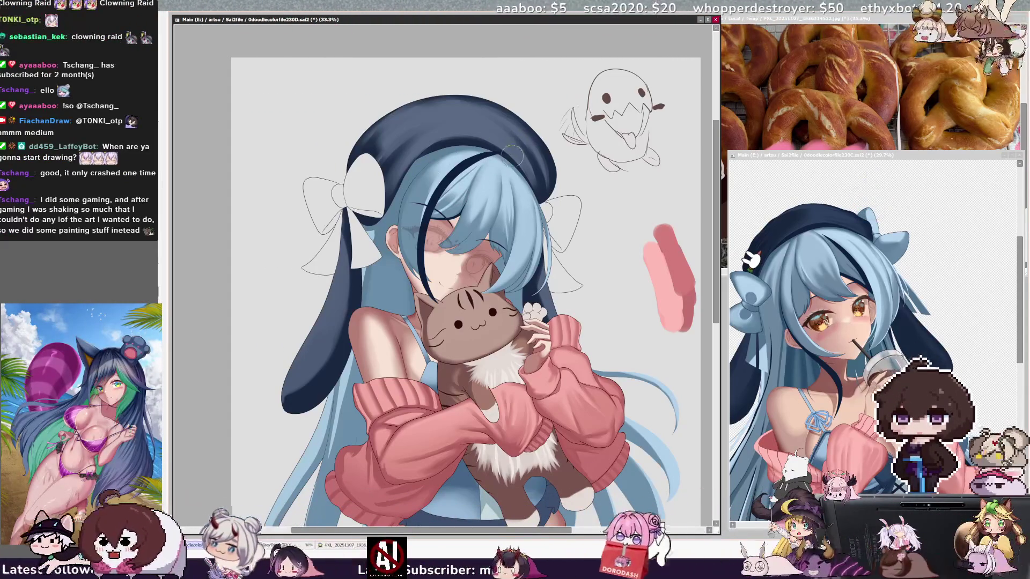
- Tilt the canvas view about 45° counterclockwise and undo the last change
{"action": "key", "text": "Delete"}
{"action": "key", "text": "Delete"}
{"action": "key", "text": "Delete"}
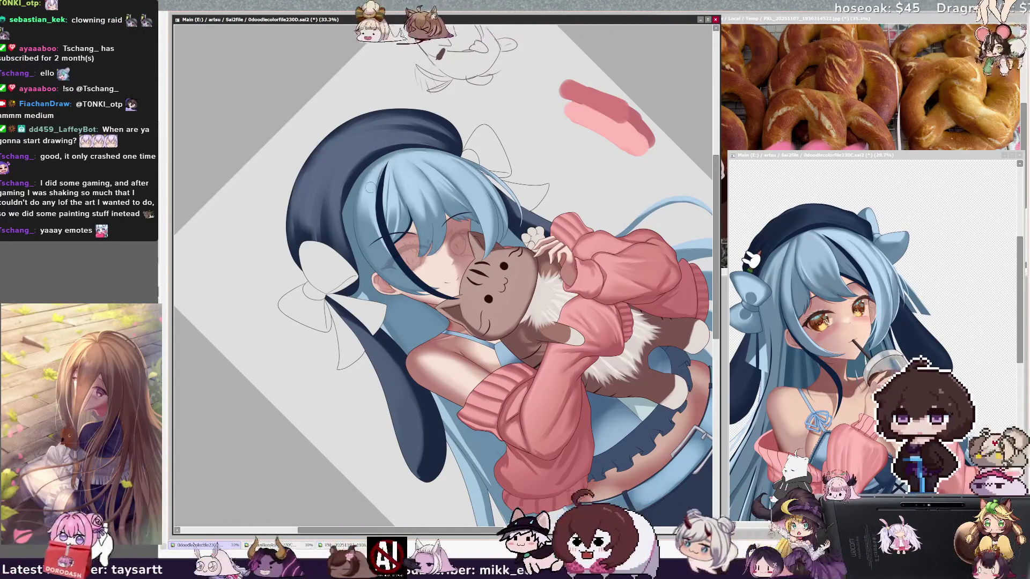
{"action": "key", "text": "ctrl+z"}
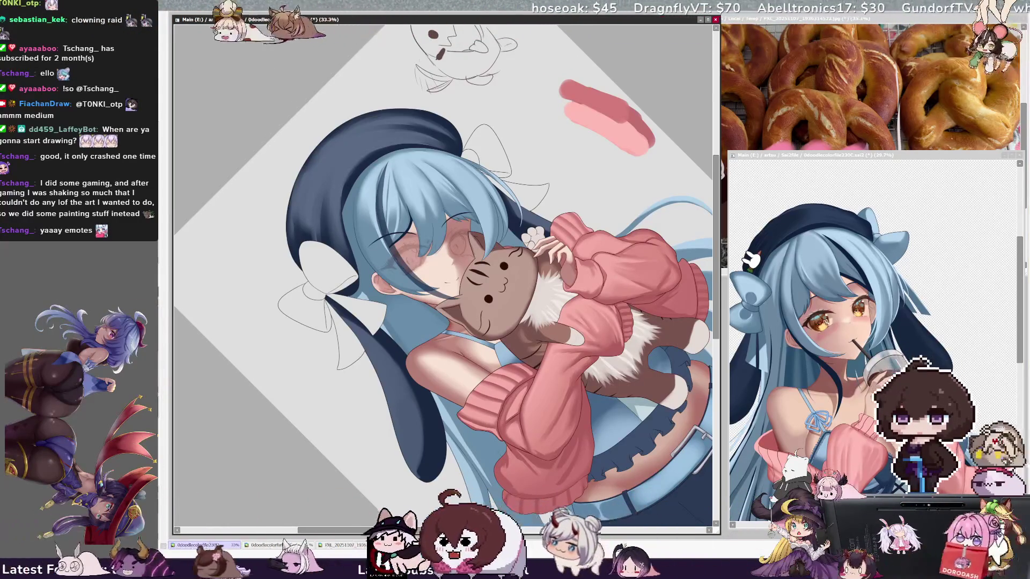
{"action": "scroll", "coordinate": [442, 273], "scroll_direction": "up", "scroll_amount": 3}
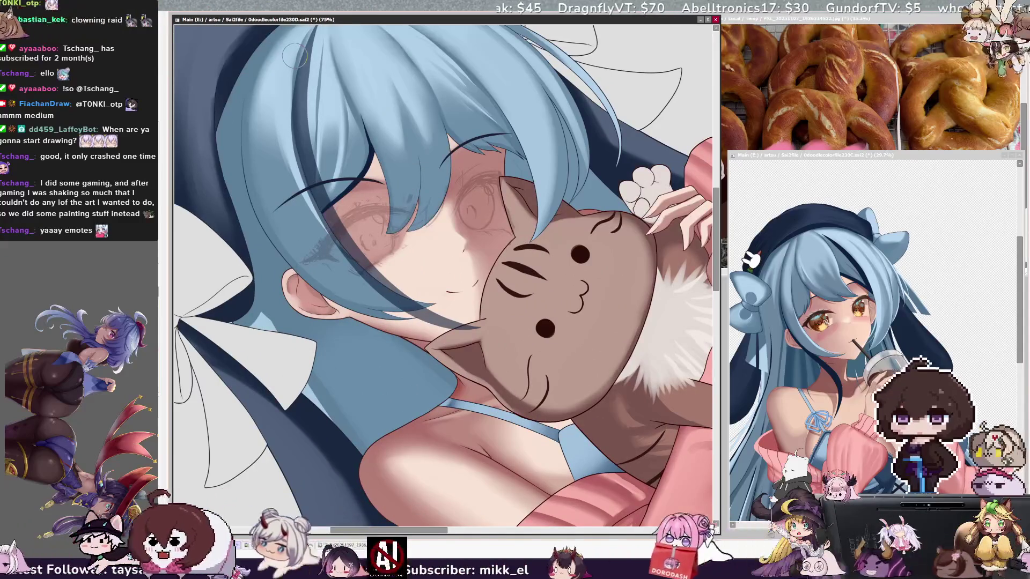
- Shrink the brush to 42 and stroke the dark blue strand down across the plush's face
{"action": "left_click_drag", "start_coordinate": [445, 273], "coordinate": [521, 324]}
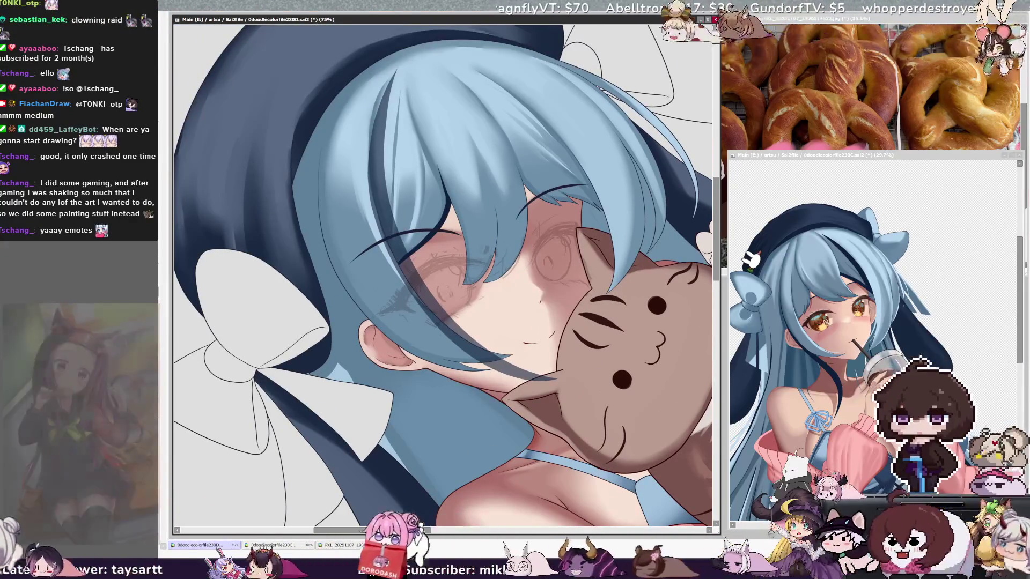
{"action": "key", "text": "bracketright"}
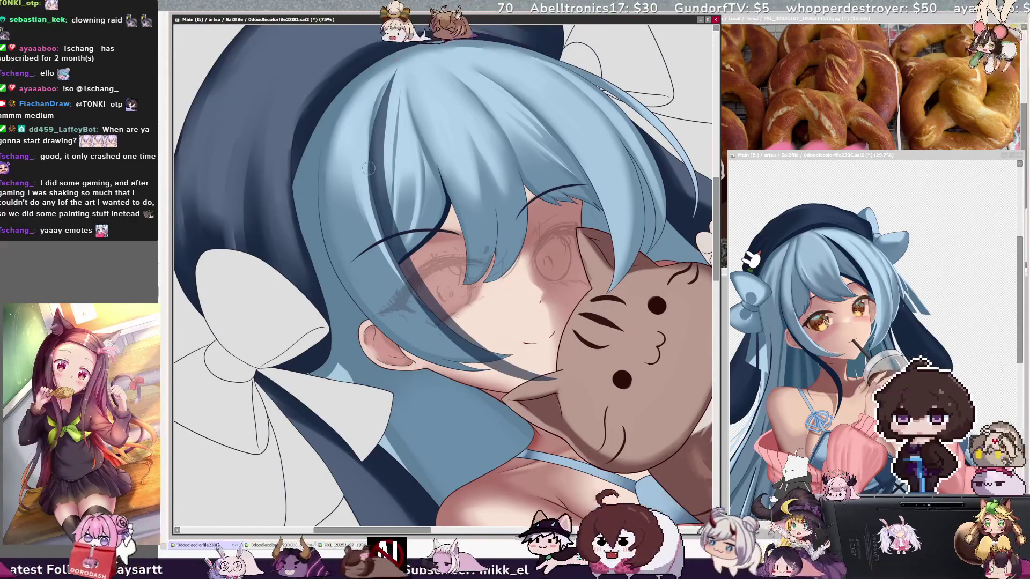
{"action": "key", "text": "End"}
{"action": "key", "text": "End"}
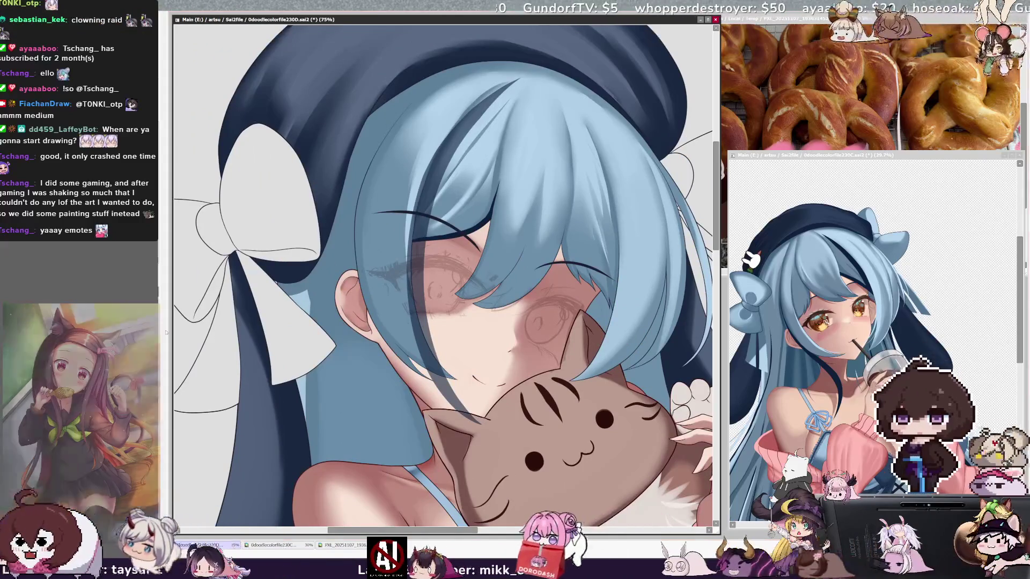
{"action": "left_click_drag", "start_coordinate": [412, 306], "coordinate": [414, 228]}
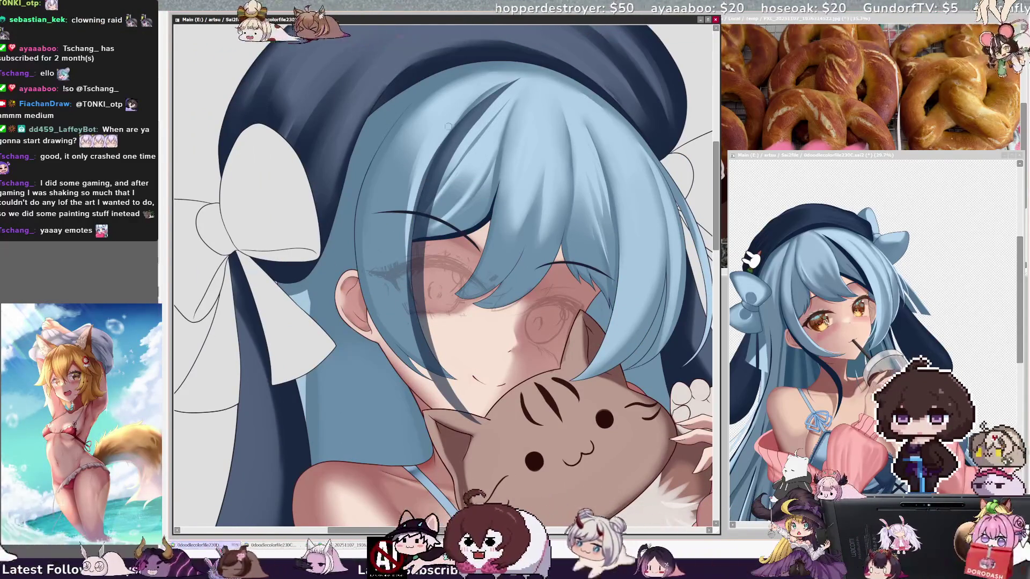
{"action": "key", "text": "Delete"}
{"action": "key", "text": "Delete"}
{"action": "key", "text": "Delete"}
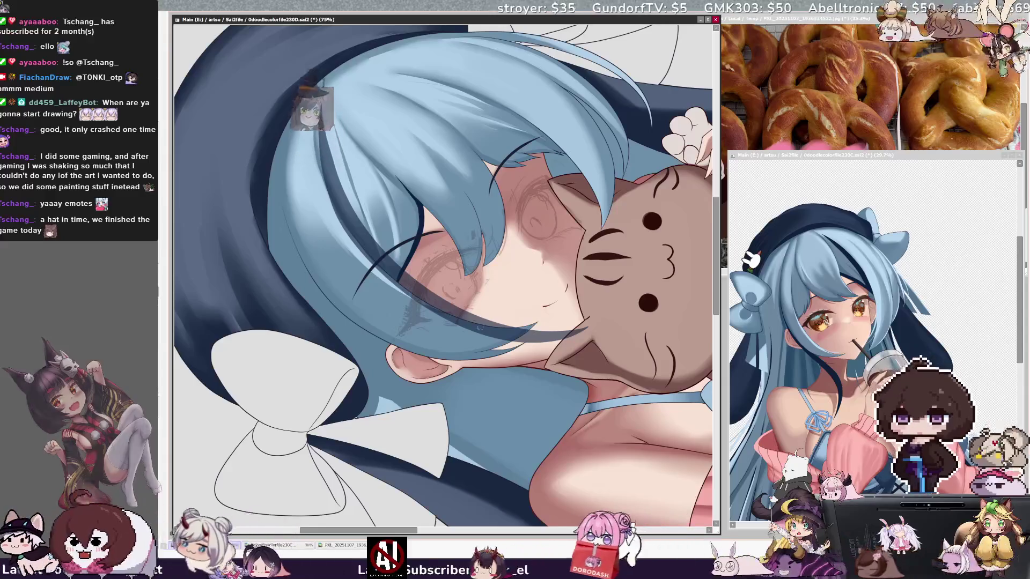
{"action": "key", "text": "Home"}
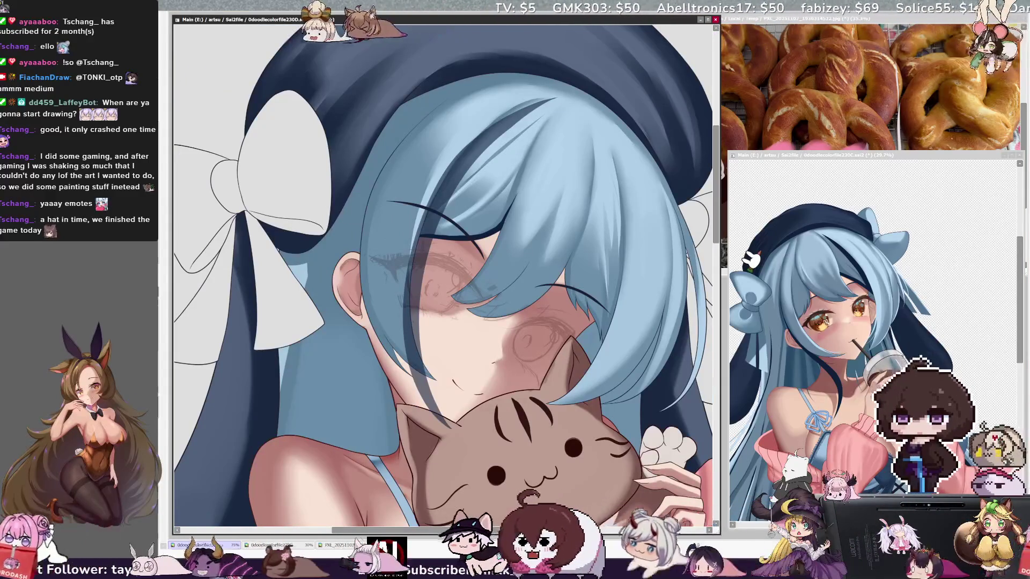
{"action": "key", "text": "ctrl+alt"}
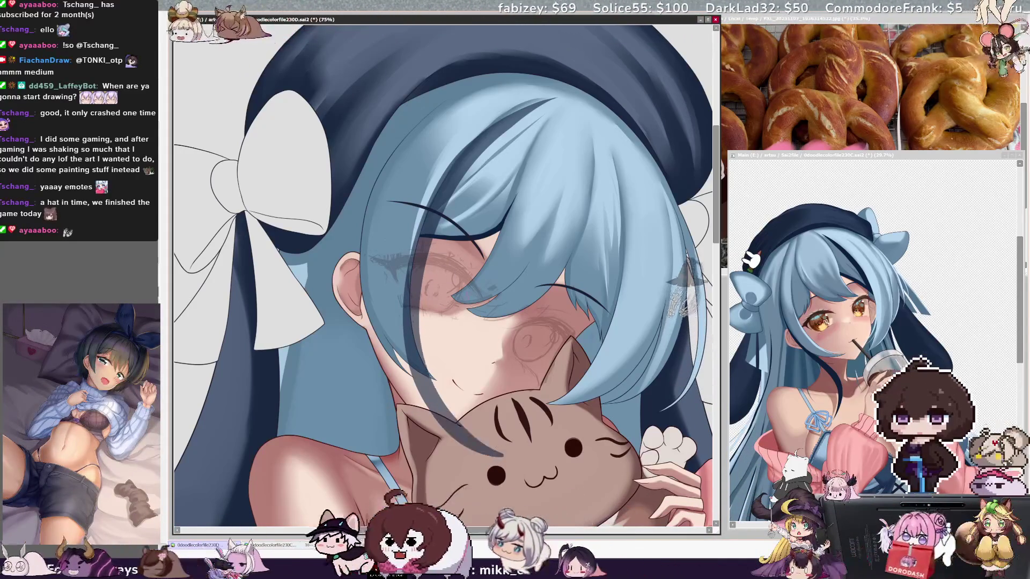
{"action": "left_click_drag", "start_coordinate": [424, 375], "coordinate": [508, 461]}
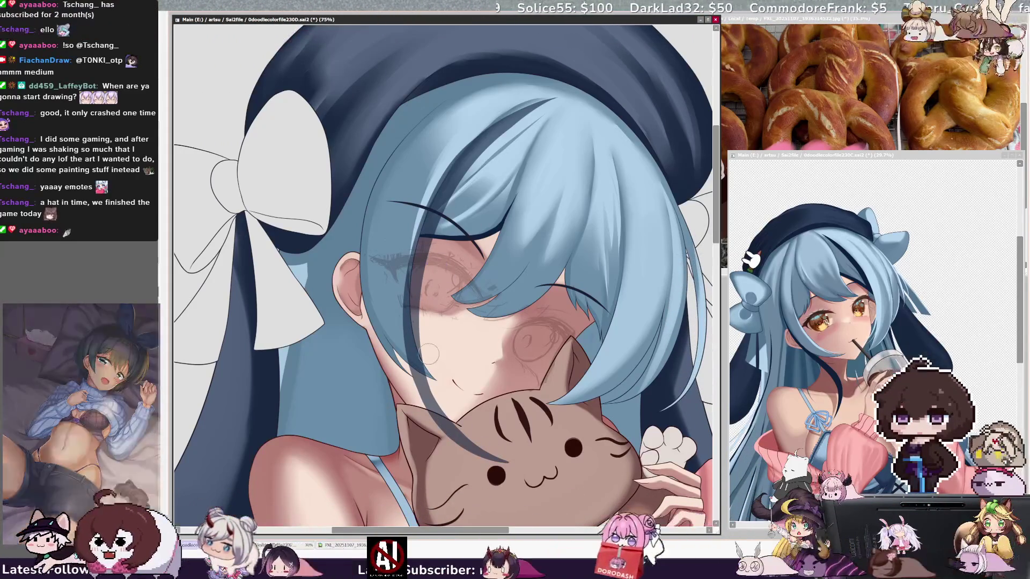
{"action": "mouse_move", "coordinate": [445, 279]}
{"action": "left_mouse_down"}
{"action": "mouse_move", "coordinate": [387, 199]}
{"action": "mouse_move", "coordinate": [357, 190]}
{"action": "left_mouse_up"}
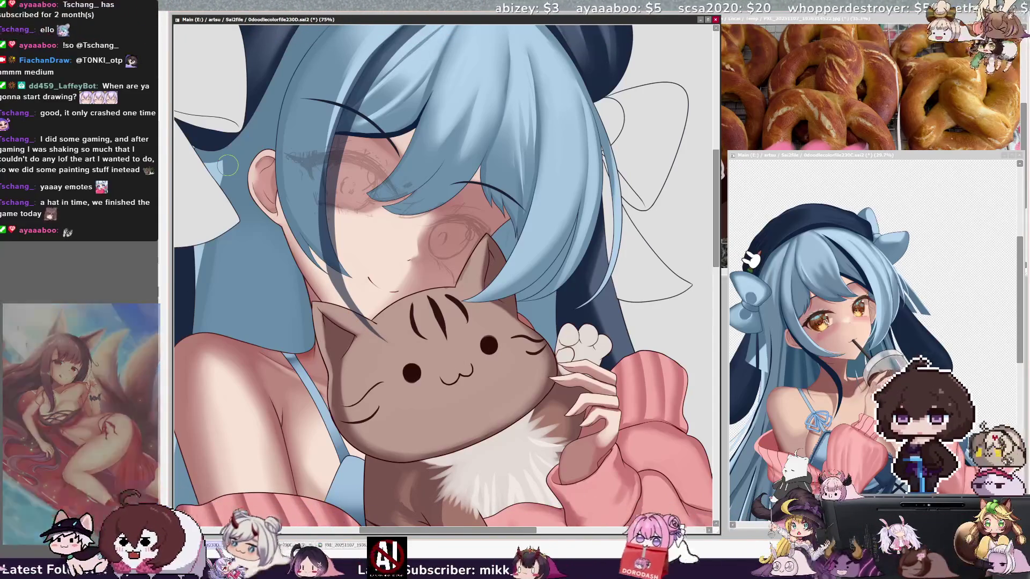
- Magic-wand select the blue hair region and make the navy streak across the face solid
{"action": "key", "text": "End"}
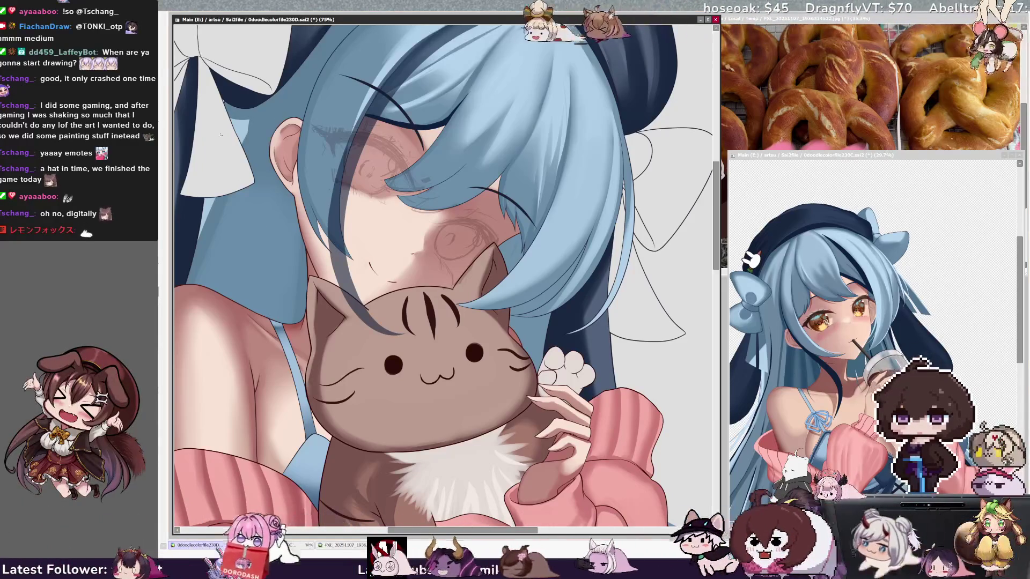
{"action": "left_click", "coordinate": [339, 124]}
{"action": "key", "text": "b"}
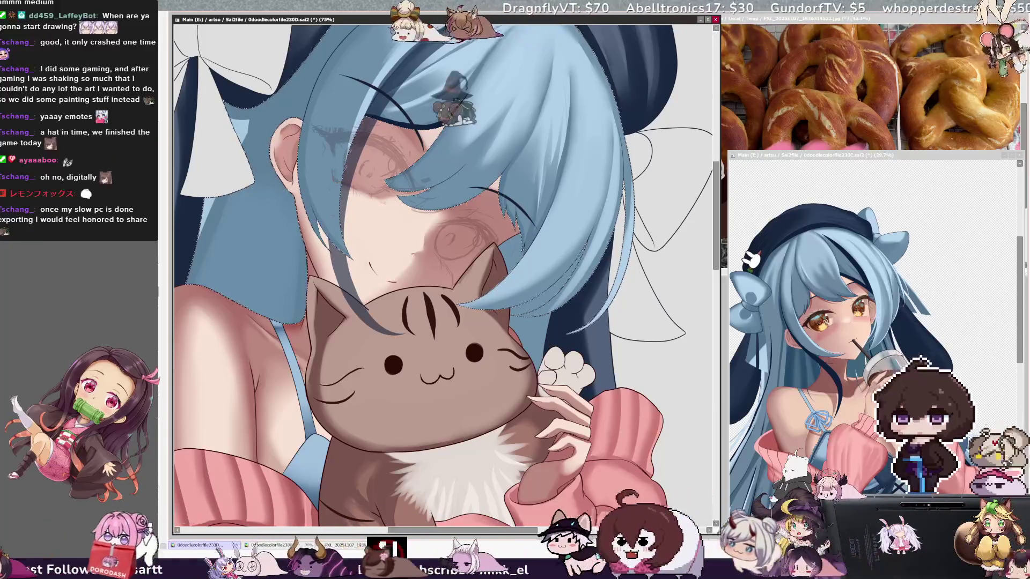
{"action": "scroll", "coordinate": [709, 81], "scroll_direction": "up", "scroll_amount": 3}
{"action": "scroll", "coordinate": [709, 81], "scroll_direction": "up", "scroll_amount": 2}
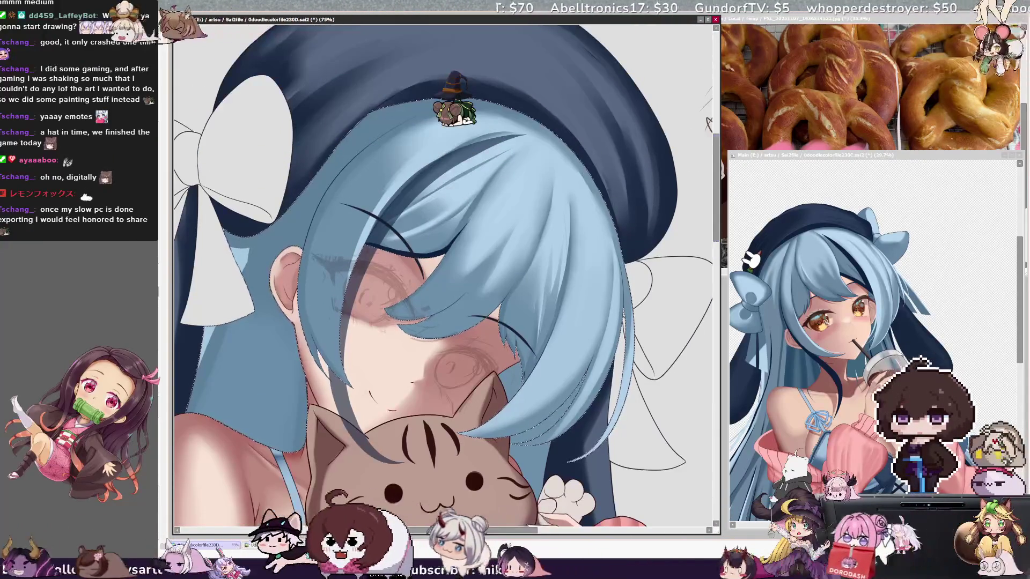
{"action": "key", "text": "Delete"}
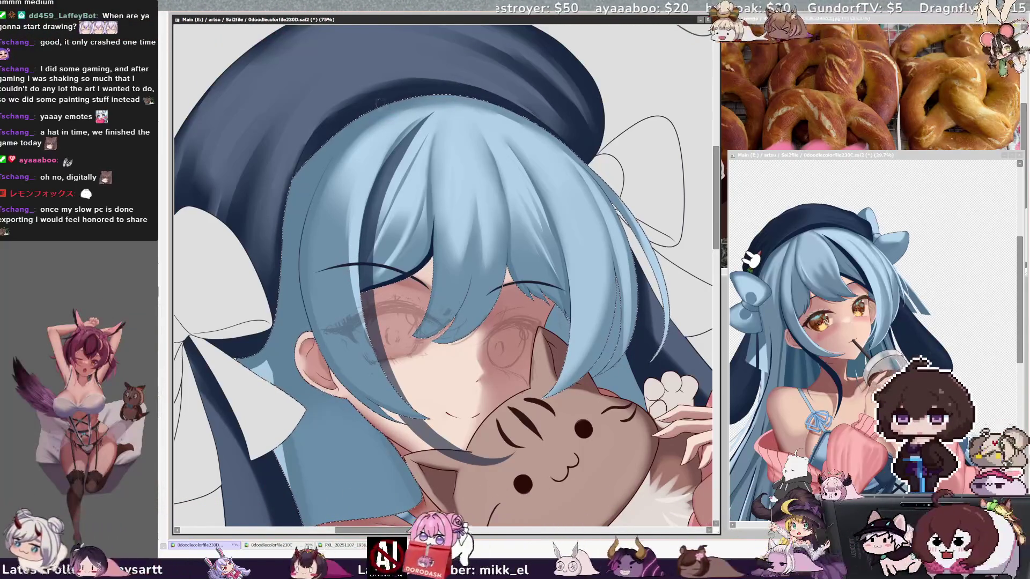
{"action": "key", "text": "ctrl+z"}
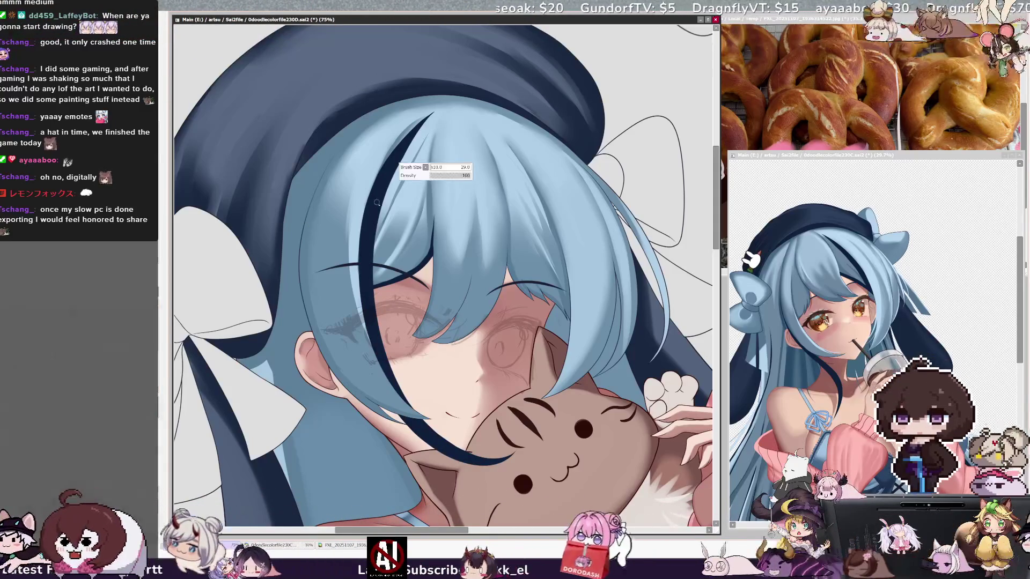
- Set the brush size to 45 and pick the Dark Streak Hair layer and the layer beneath
{"action": "left_click_drag", "start_coordinate": [360, 281], "coordinate": [367, 281]}
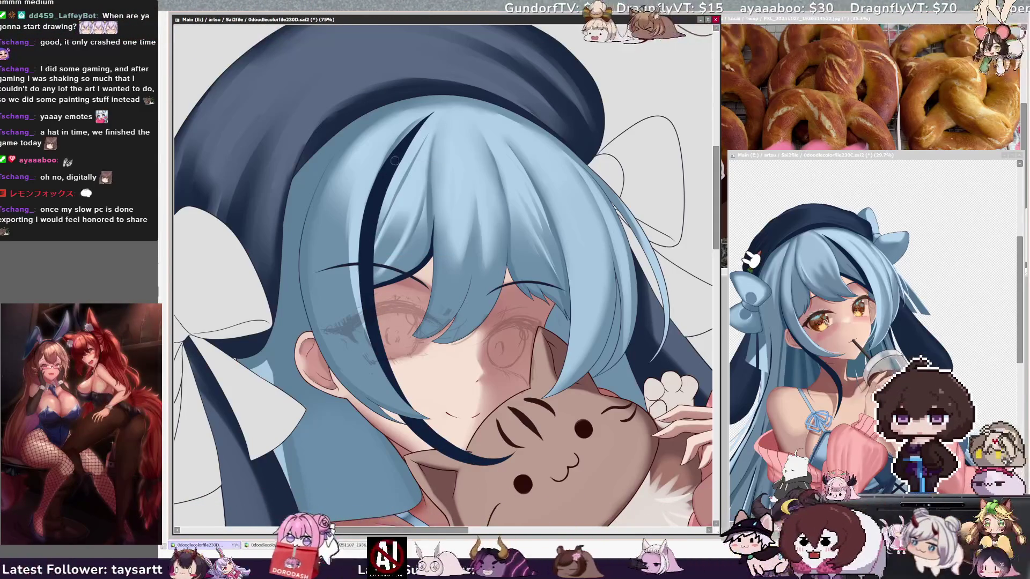
{"action": "left_click_drag", "start_coordinate": [387, 348], "coordinate": [390, 349]}
{"action": "left_click", "coordinate": [390, 349], "text": "ctrl+shift"}
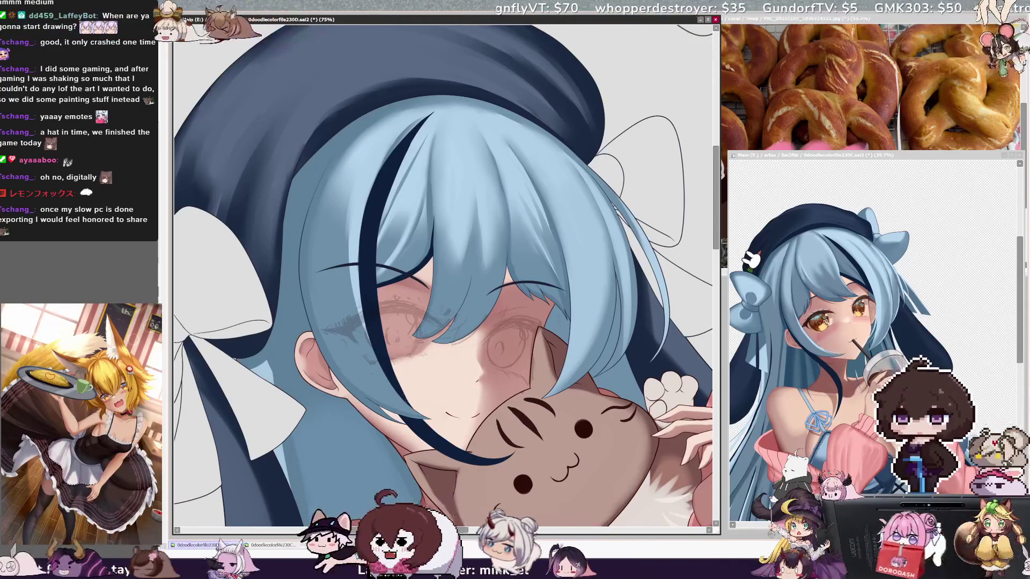
{"action": "left_click", "coordinate": [387, 182], "text": "ctrl+shift"}
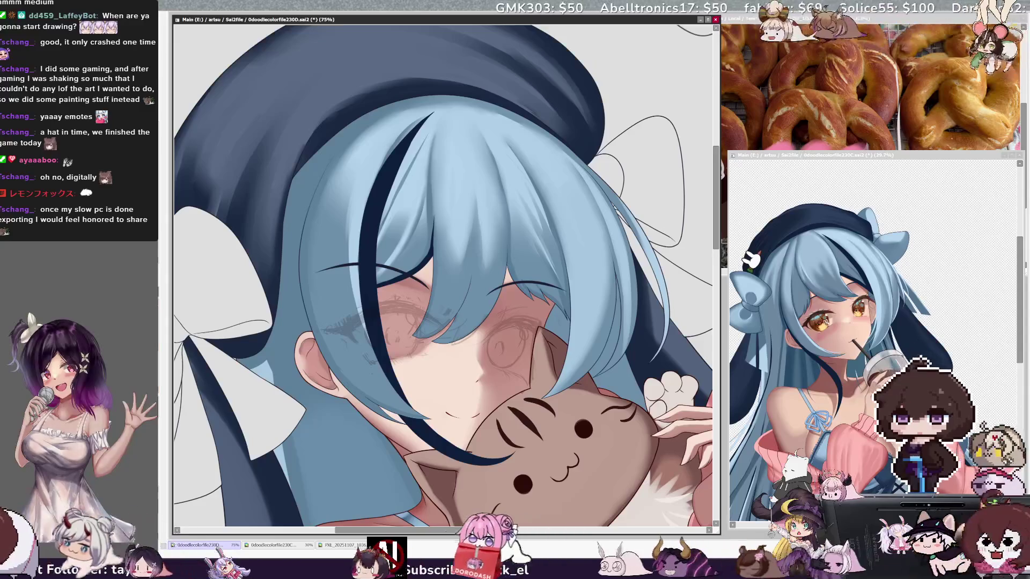
- Return the view rotation to upright and zoom to 33.3%
{"action": "key", "text": "Delete"}
{"action": "key", "text": "Delete"}
{"action": "key", "text": "Delete"}
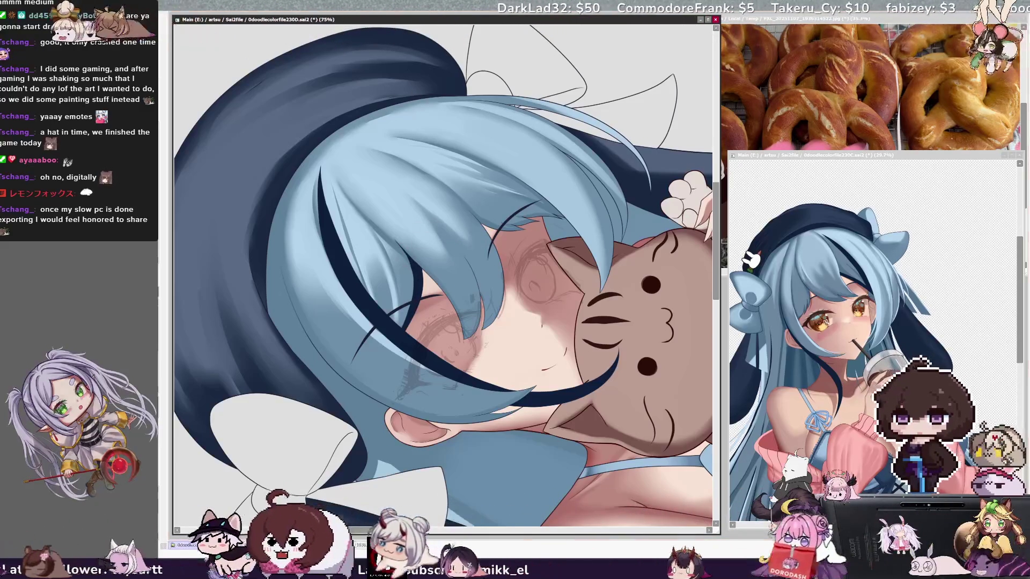
{"action": "key", "text": "End"}
{"action": "key", "text": "End"}
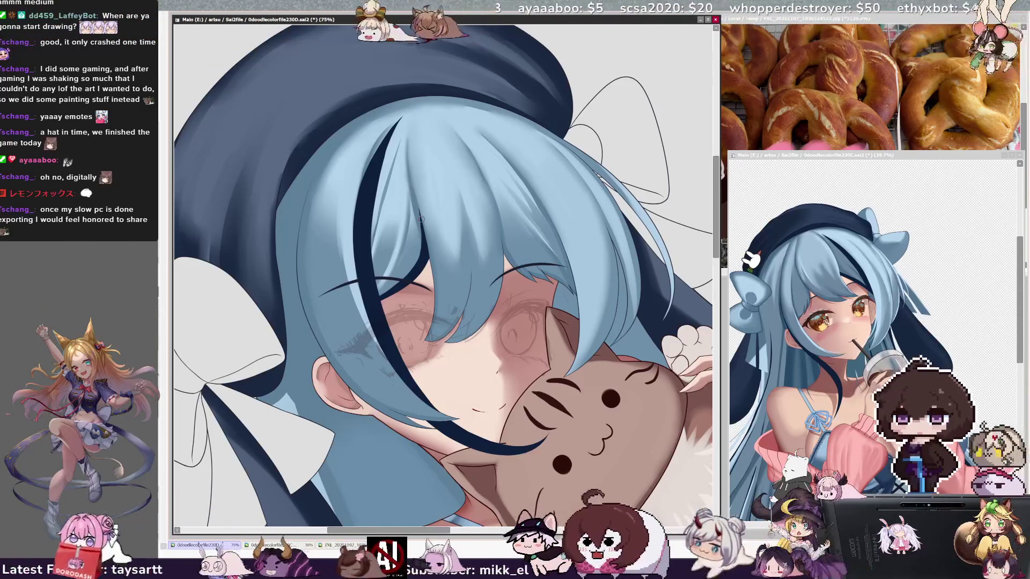
{"action": "key", "text": "minus"}
{"action": "key", "text": "minus"}
{"action": "key", "text": "minus"}
{"action": "key", "text": "Home"}
{"action": "key", "text": "plus"}
{"action": "key", "text": "plus"}
- Mirror the view and scroll down over the figure to the skirt
{"action": "key", "text": "h"}
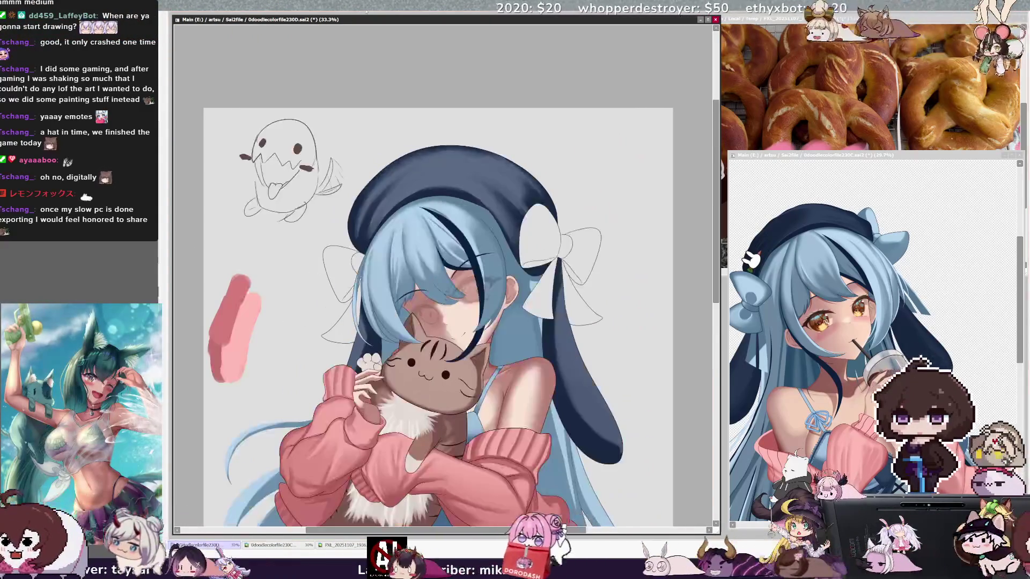
{"action": "scroll", "coordinate": [706, 272], "scroll_direction": "down", "scroll_amount": 2}
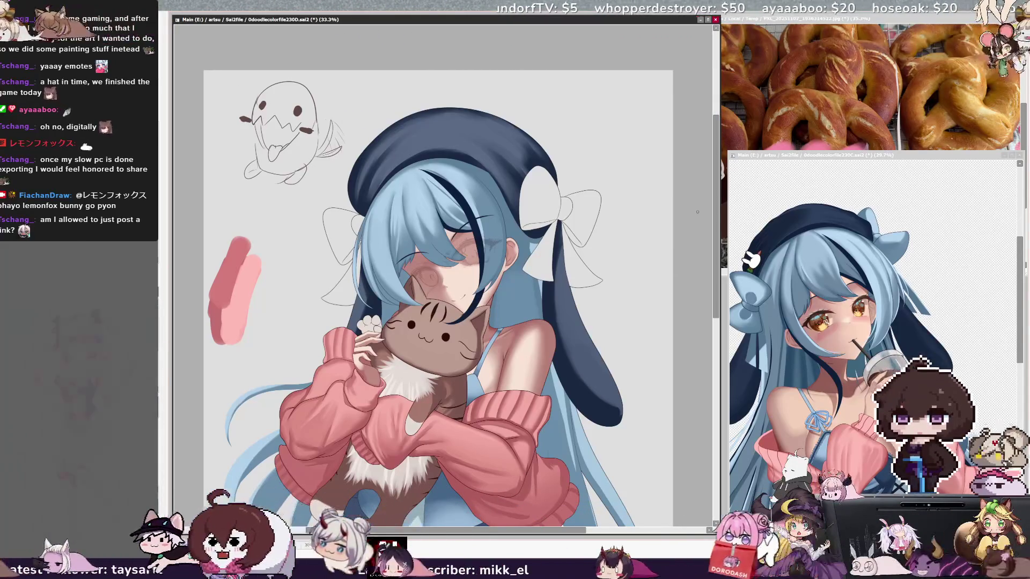
{"action": "left_click", "coordinate": [713, 235]}
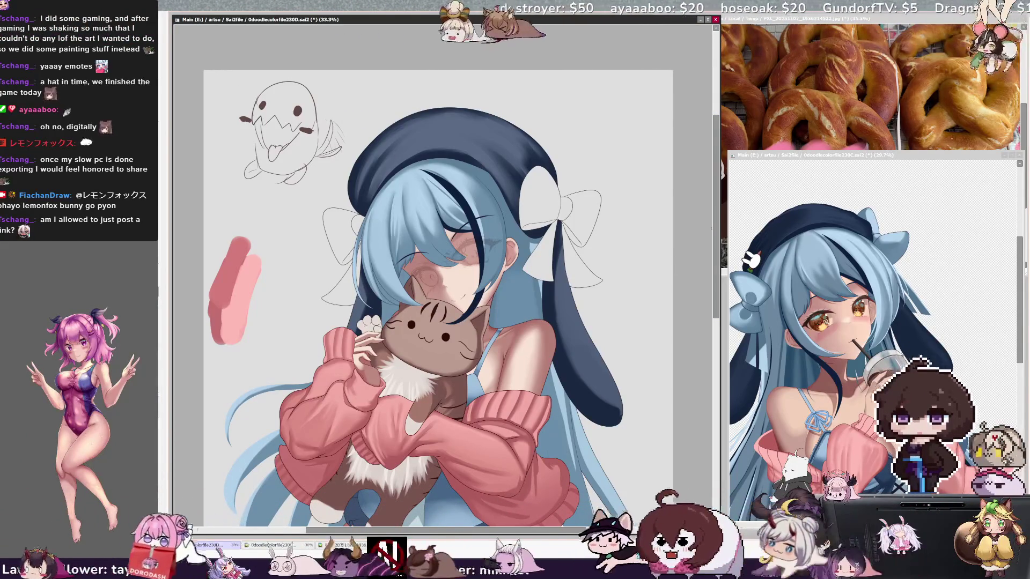
{"action": "scroll", "coordinate": [716, 279], "scroll_direction": "down", "scroll_amount": 3}
{"action": "scroll", "coordinate": [718, 285], "scroll_direction": "up", "scroll_amount": 1}
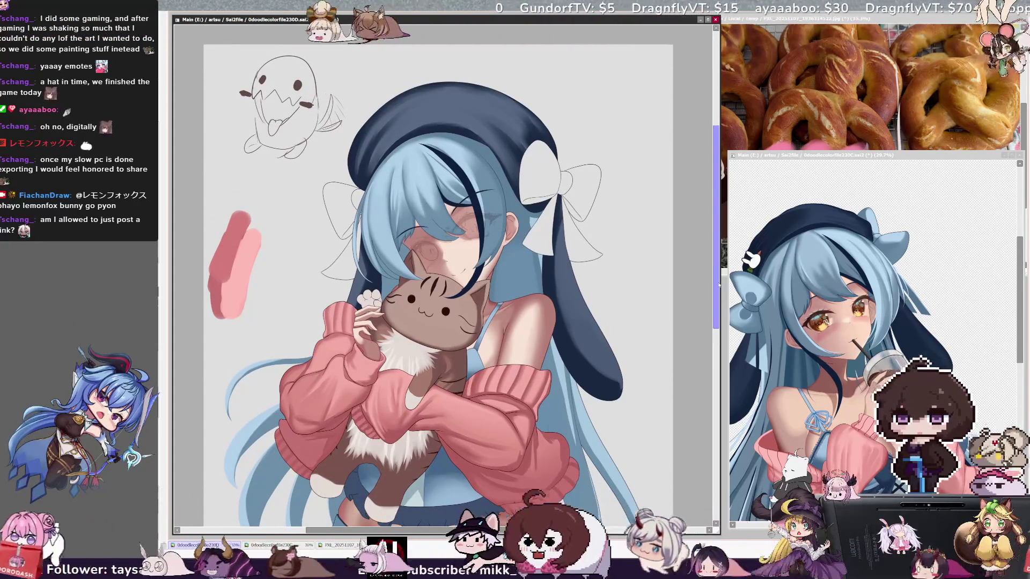
{"action": "scroll", "coordinate": [713, 332], "scroll_direction": "down", "scroll_amount": 10}
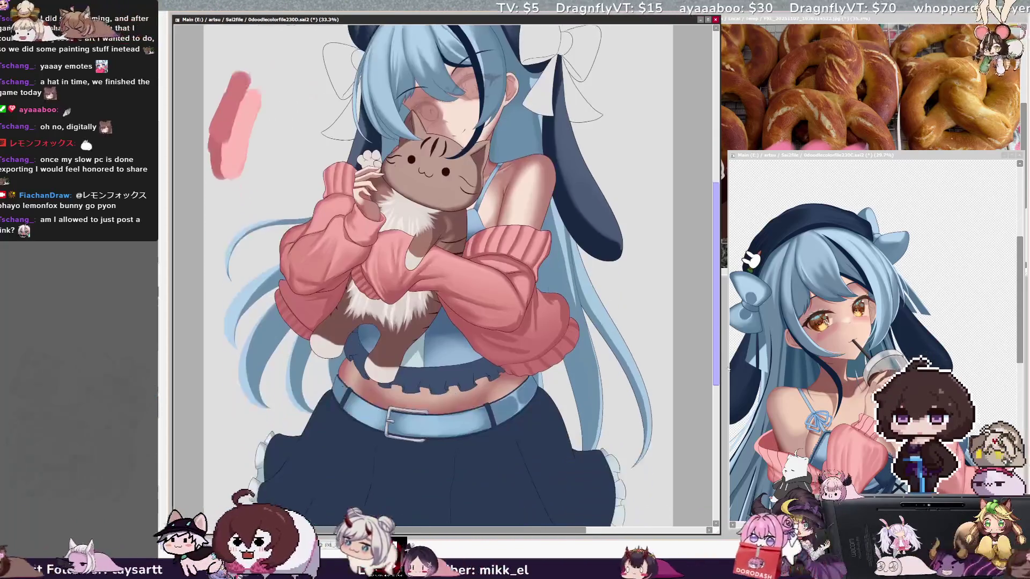
- Undo the last edit to the plush and sleeves, then pan back and zoom out
{"action": "key", "text": "ctrl+z"}
{"action": "mouse_move", "coordinate": [728, 364]}
{"action": "left_mouse_down"}
{"action": "mouse_move", "coordinate": [724, 374]}
{"action": "mouse_move", "coordinate": [716, 343]}
{"action": "left_mouse_up"}
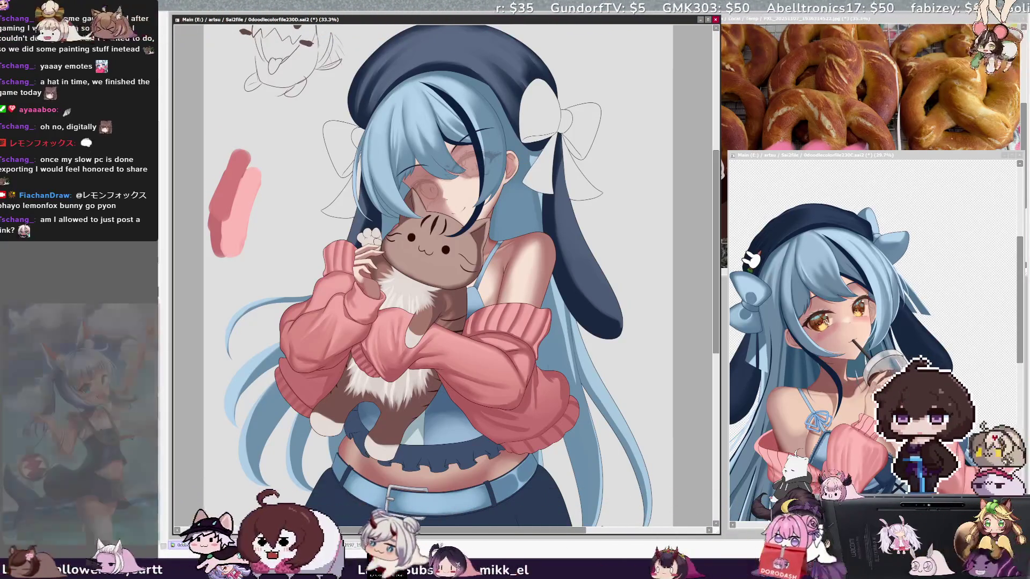
{"action": "left_click_drag", "start_coordinate": [429, 268], "coordinate": [445, 228]}
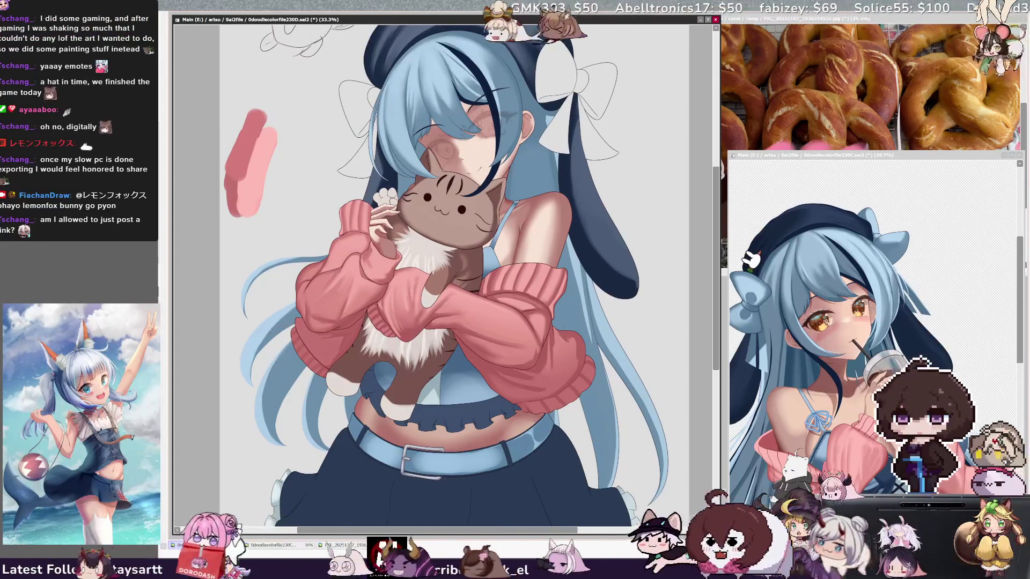
{"action": "key", "text": "ctrl+minus"}
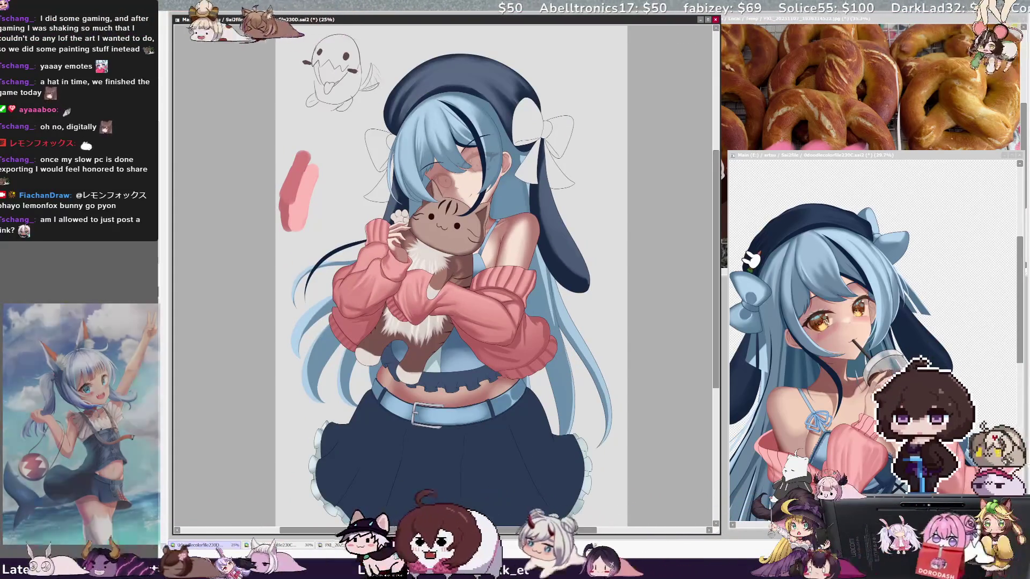
- Reset the view upright, pick Layer26 from the artwork, and toggle the horizontal flip to compare
{"action": "key", "text": "Delete"}
{"action": "key", "text": "Delete"}
{"action": "key", "text": "Delete"}
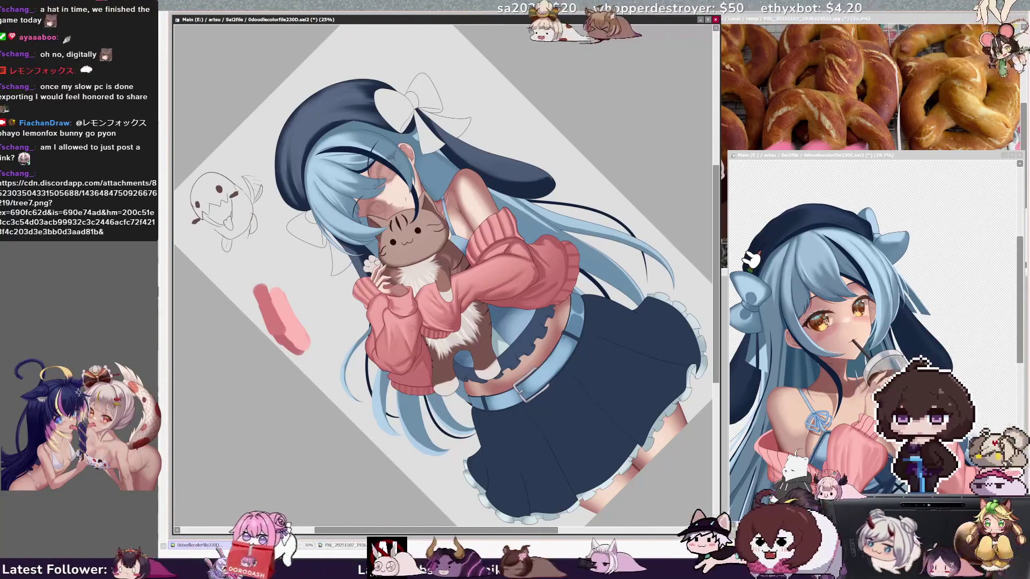
{"action": "key", "text": "Home"}
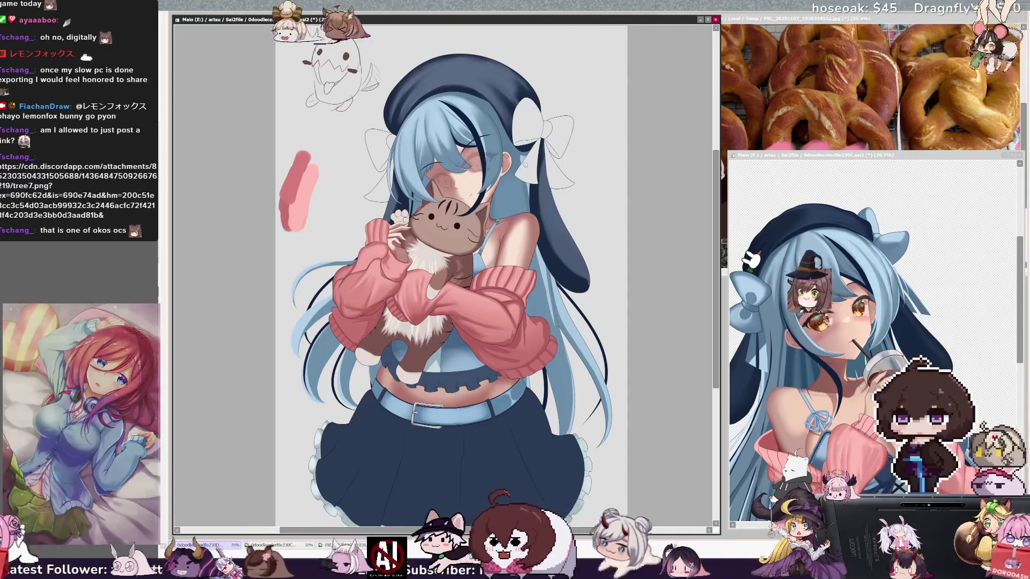
{"action": "key", "text": "h"}
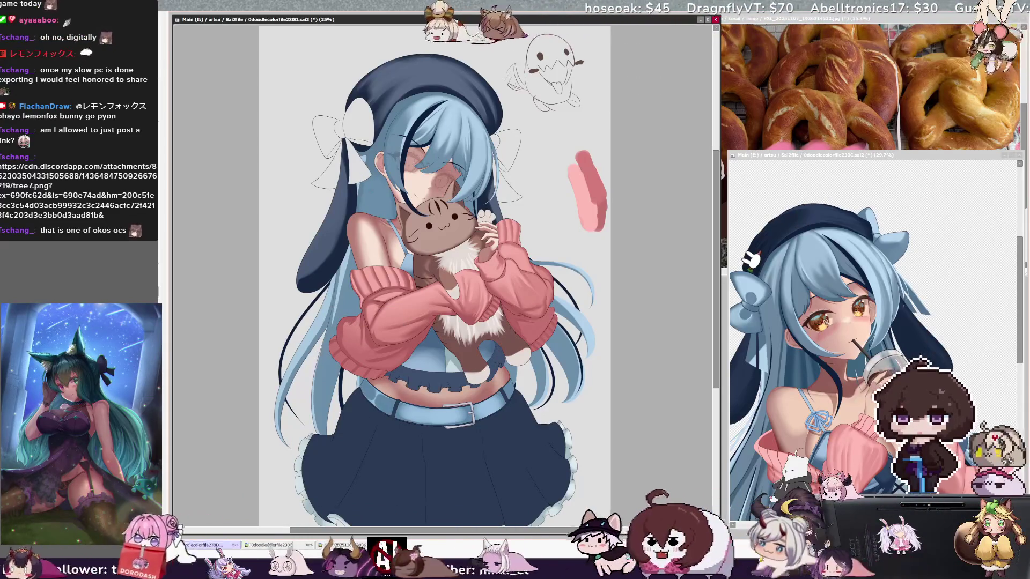
{"action": "left_click", "coordinate": [347, 318], "text": "ctrl+shift"}
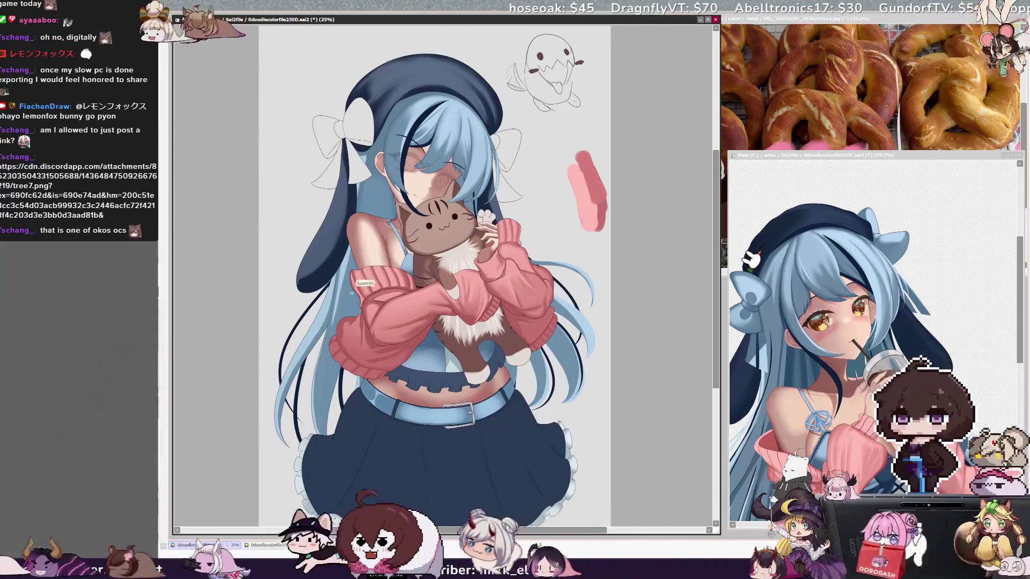
{"action": "key", "text": "h"}
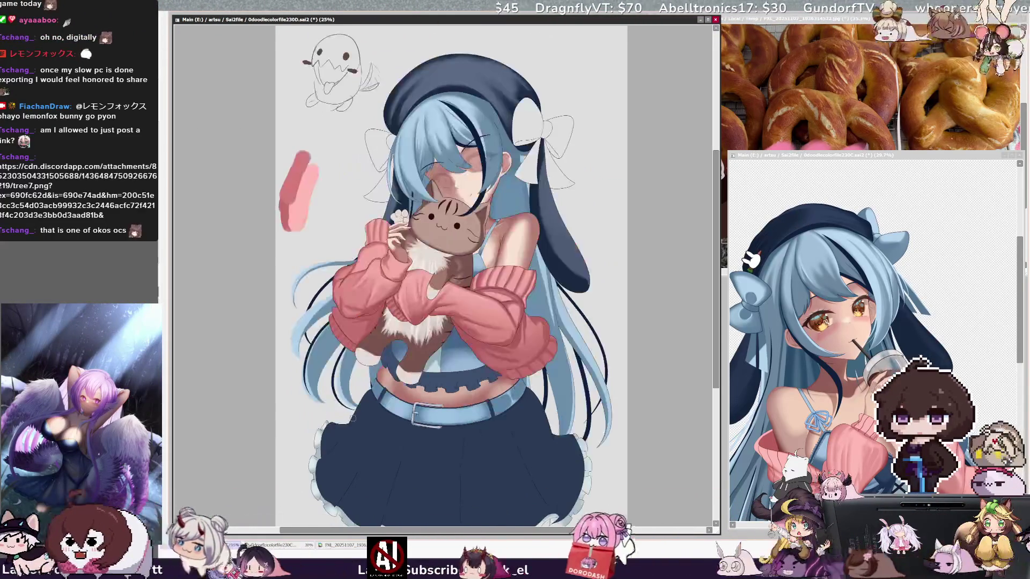
{"action": "key", "text": "h"}
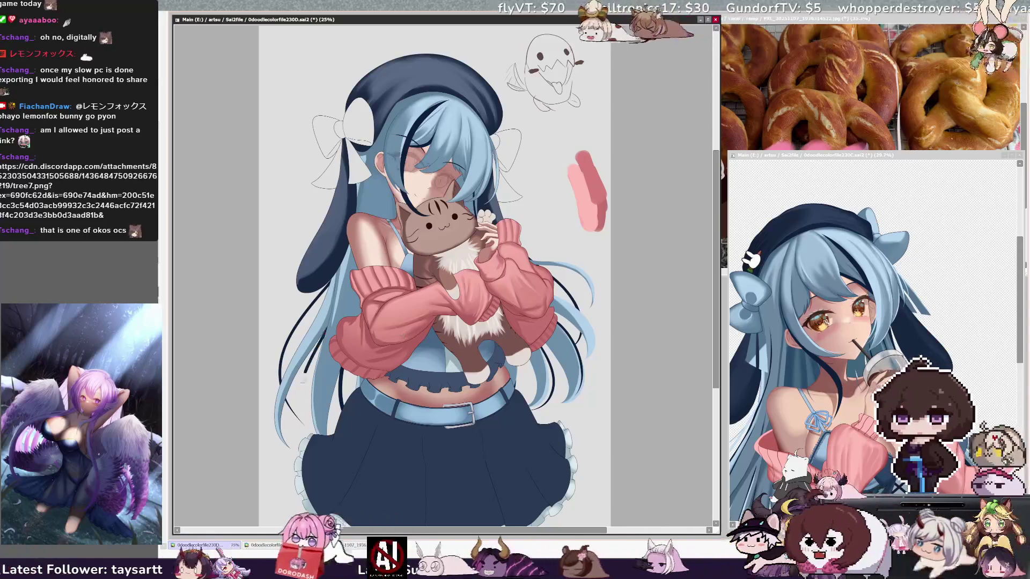
{"action": "key", "text": "h"}
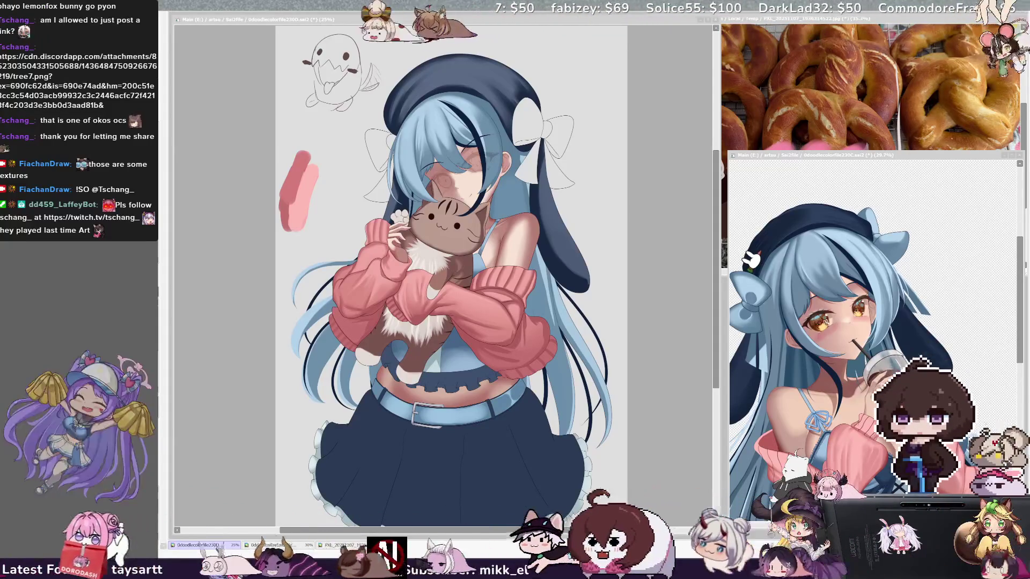
{"action": "left_click", "coordinate": [683, 325]}
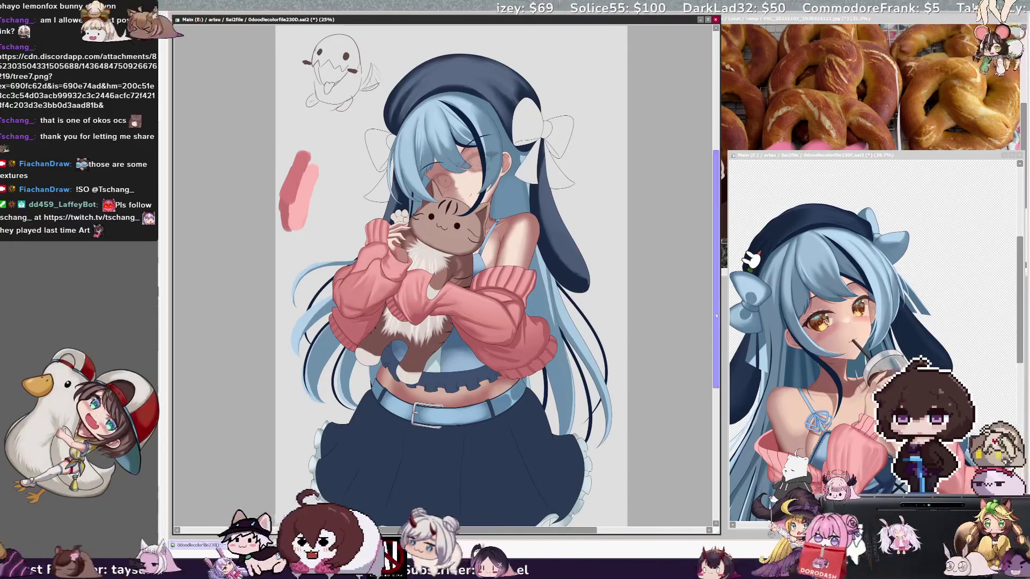
{"action": "scroll", "coordinate": [717, 327], "scroll_direction": "down", "scroll_amount": 1}
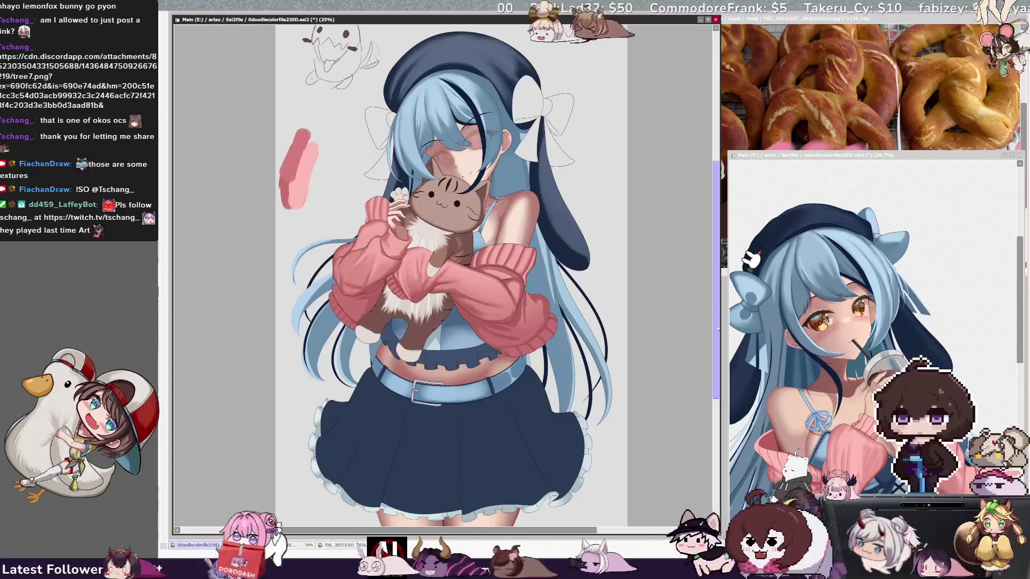
{"action": "scroll", "coordinate": [717, 328], "scroll_direction": "up", "scroll_amount": 1}
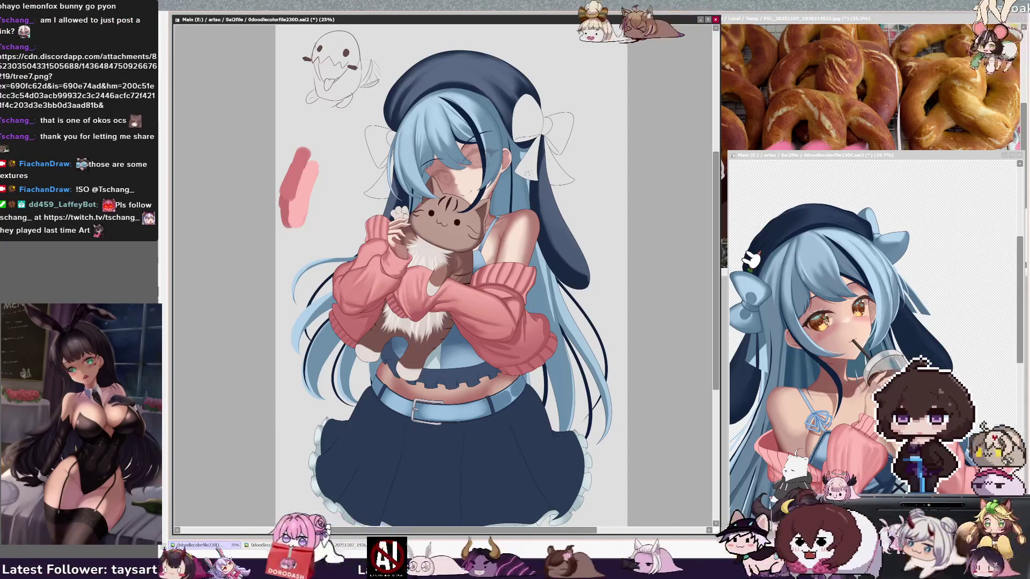
{"action": "key", "text": "bracketright"}
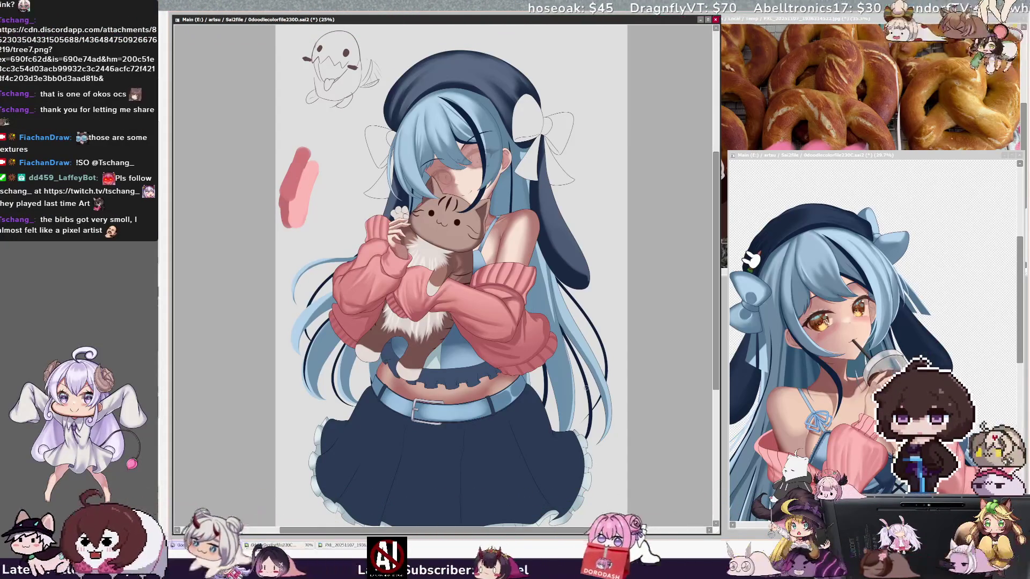
{"action": "scroll", "coordinate": [723, 374], "scroll_direction": "down", "scroll_amount": 2}
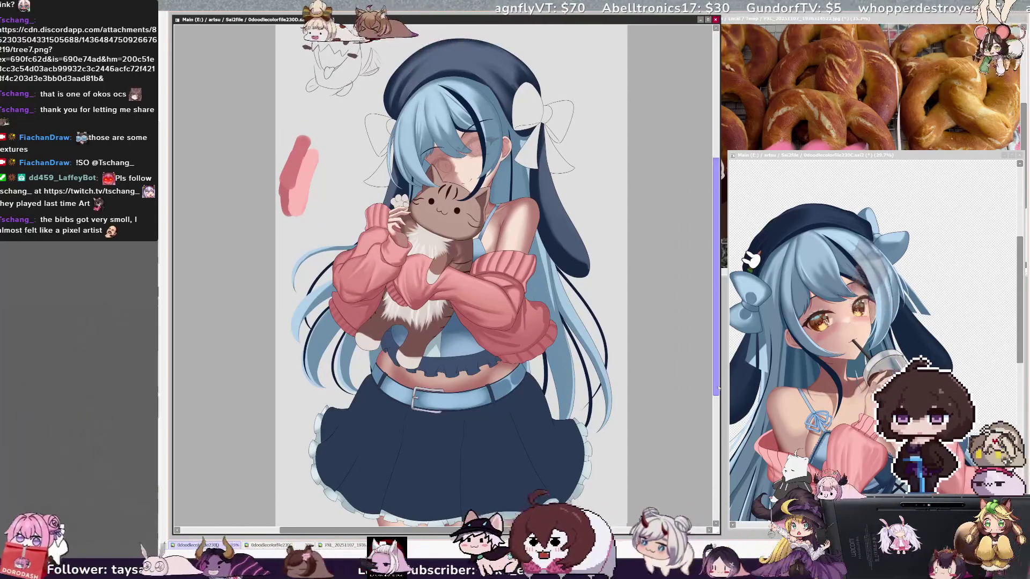
{"action": "scroll", "coordinate": [717, 369], "scroll_direction": "up", "scroll_amount": 3}
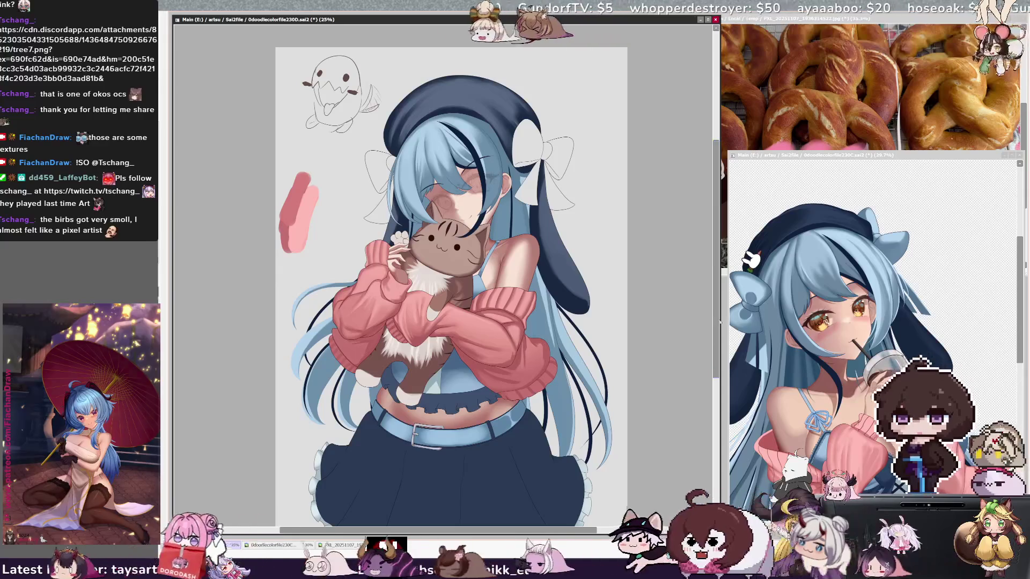
{"action": "scroll", "coordinate": [719, 320], "scroll_direction": "up", "scroll_amount": 1}
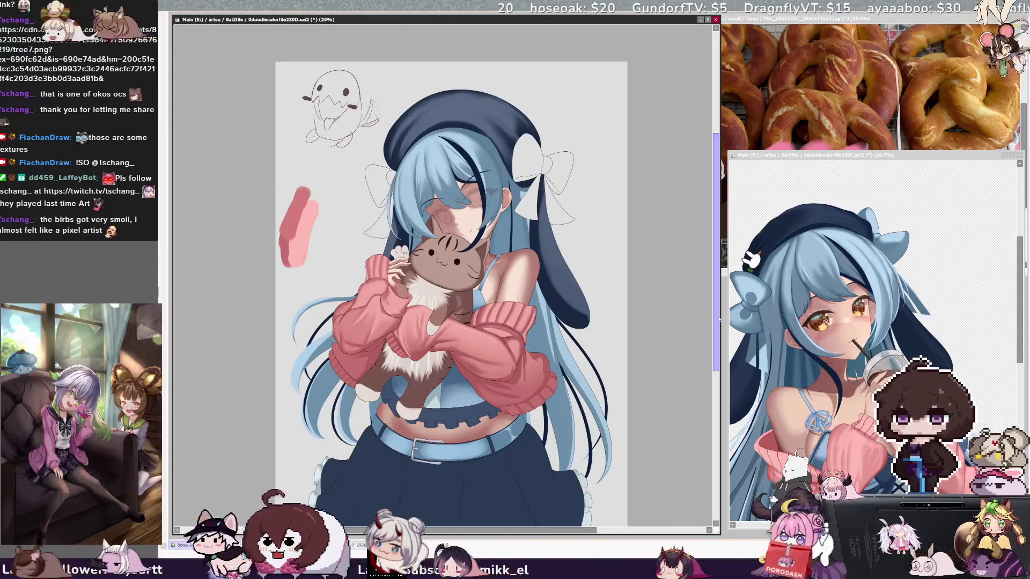
{"action": "left_click", "coordinate": [899, 157]}
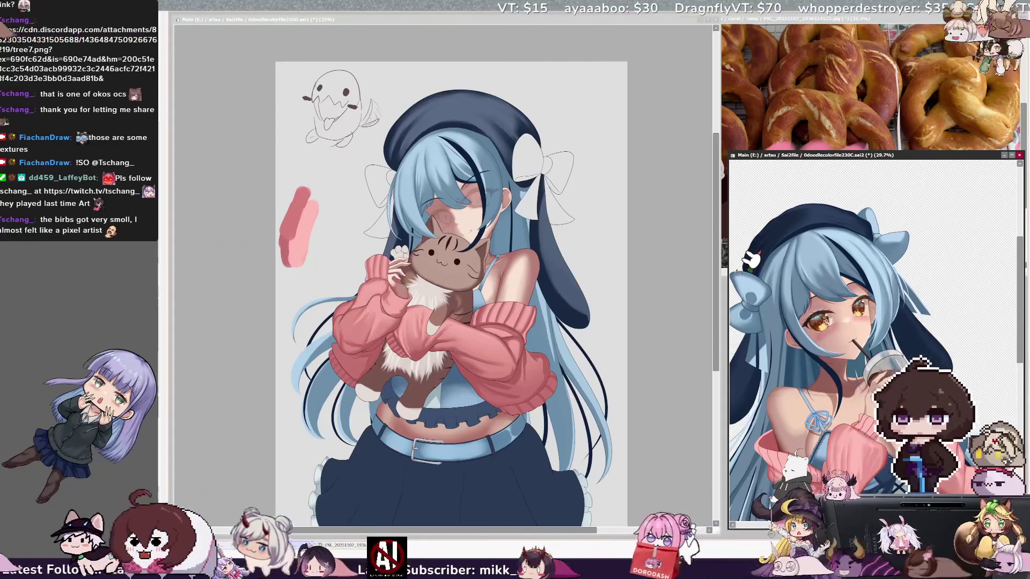
- Magic-wand select the two white hair bows, paint them solid blue, then zoom in on the face
{"action": "left_click", "coordinate": [545, 532]}
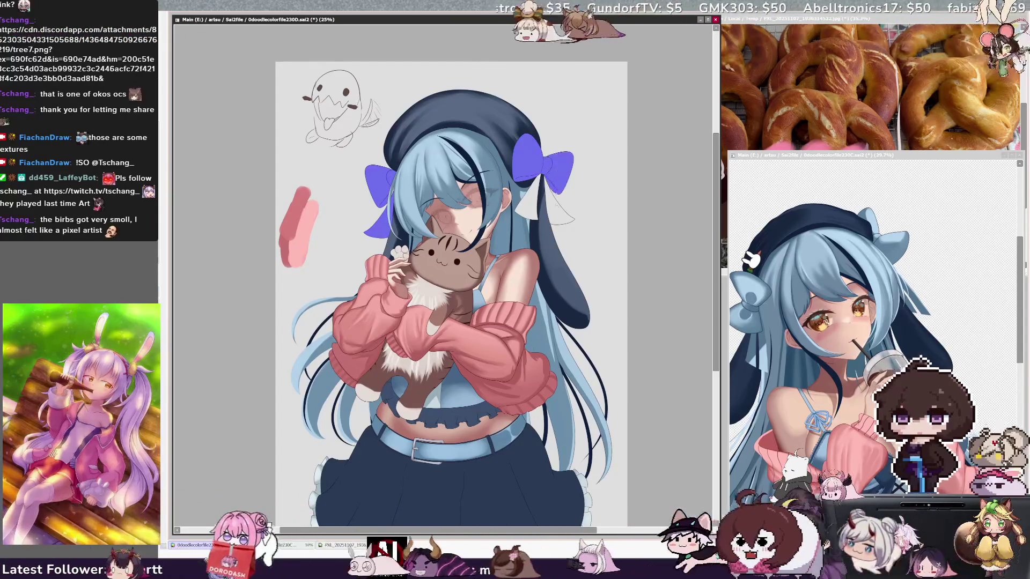
{"action": "left_click", "coordinate": [556, 186]}
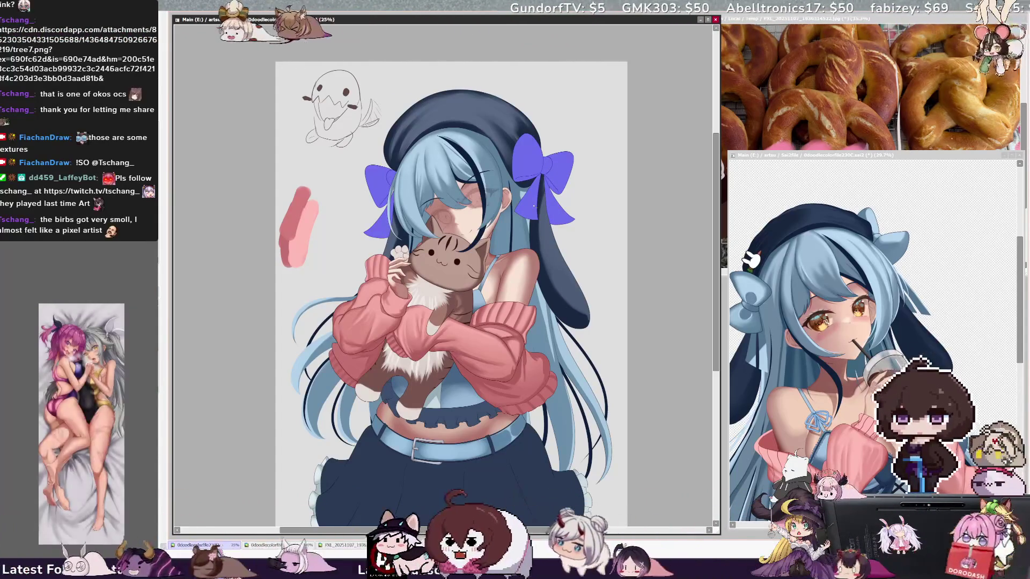
{"action": "key", "text": "ctrl+z"}
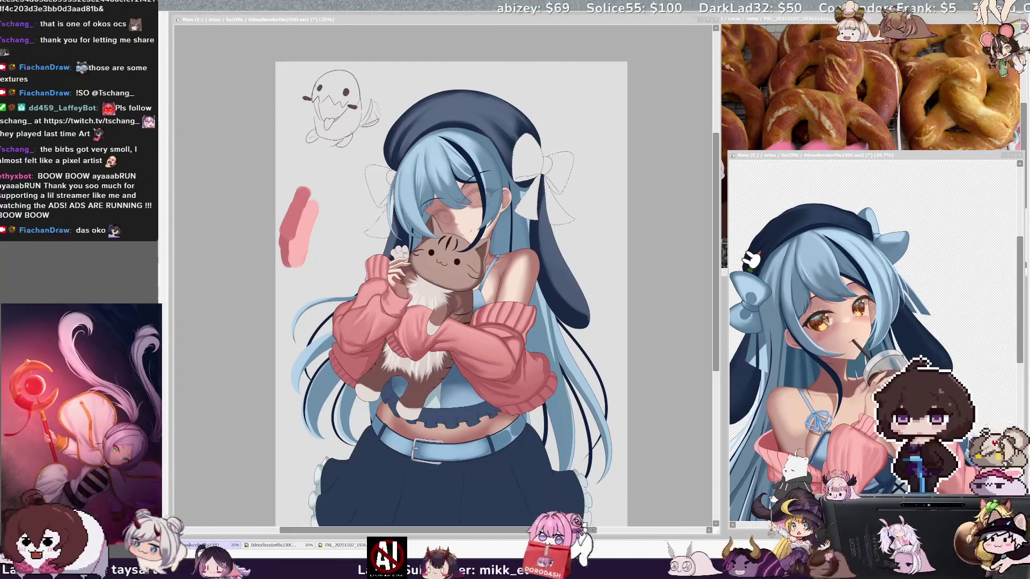
{"action": "left_click", "coordinate": [401, 234]}
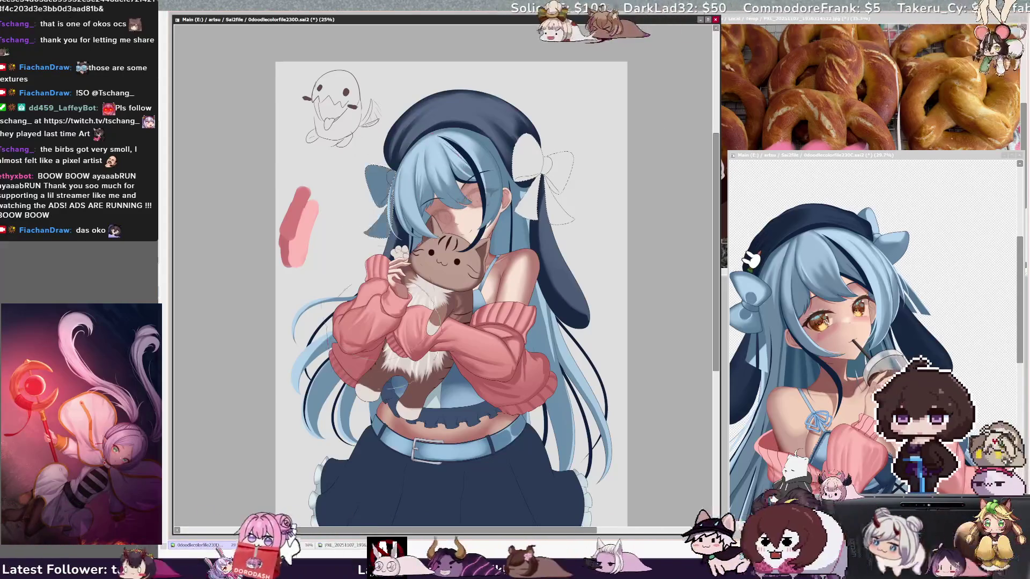
{"action": "left_click_drag", "start_coordinate": [533, 155], "coordinate": [571, 163]}
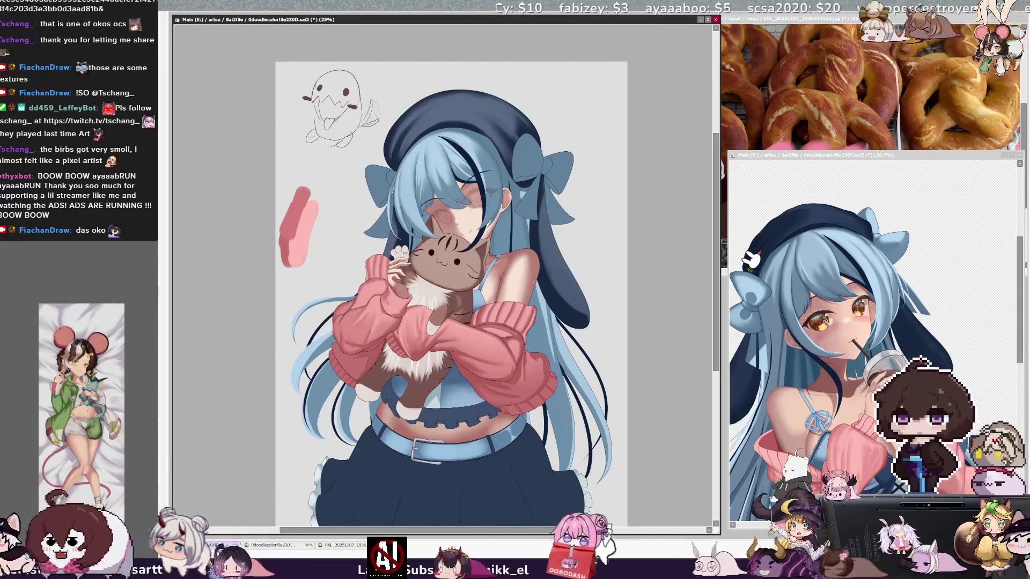
{"action": "key", "text": "ctrl+plus"}
{"action": "scroll", "coordinate": [445, 274], "scroll_direction": "up", "scroll_amount": 5}
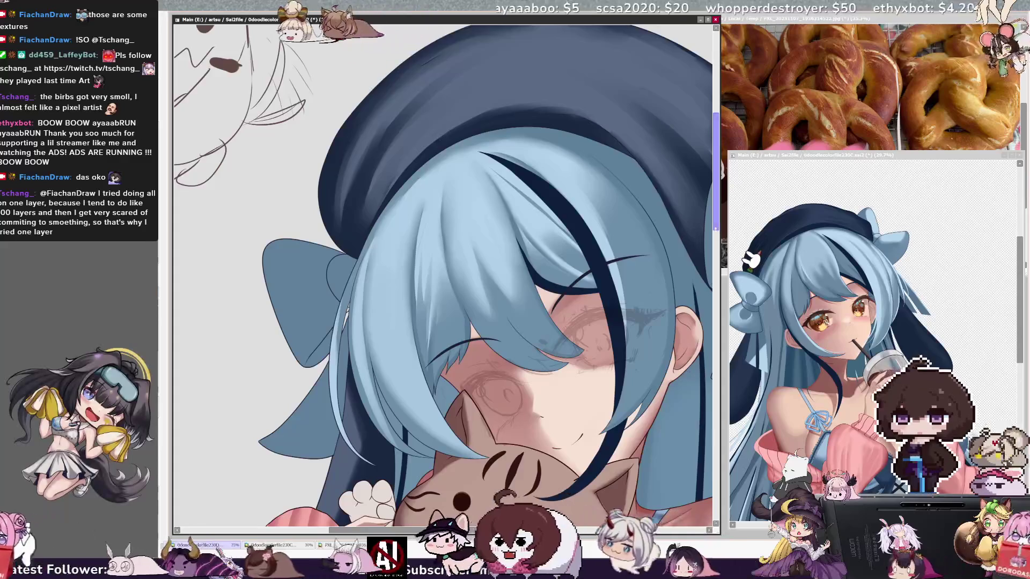
{"action": "scroll", "coordinate": [715, 231], "scroll_direction": "down", "scroll_amount": 2}
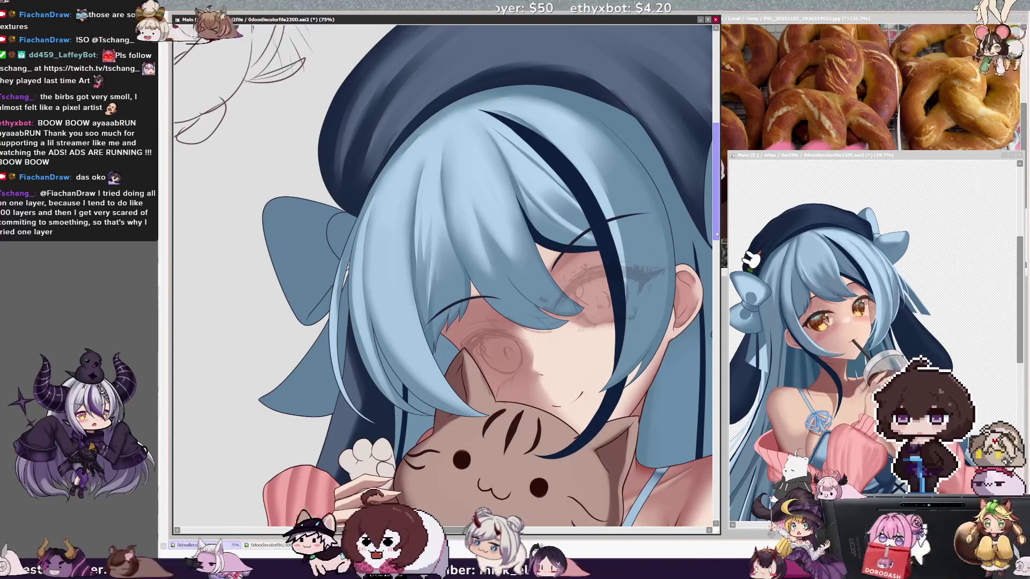
{"action": "key", "text": "Delete"}
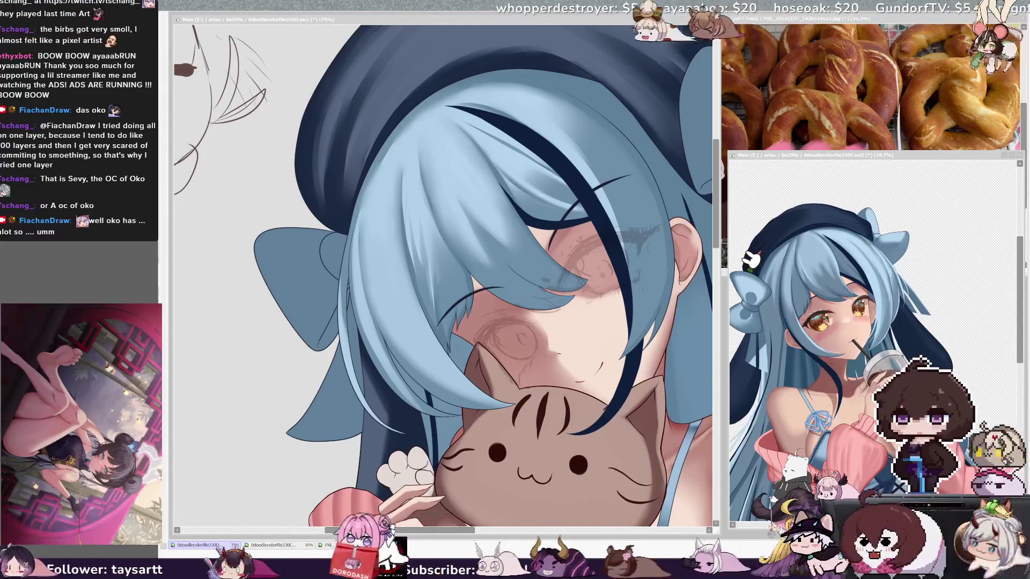
{"action": "left_click", "coordinate": [366, 274]}
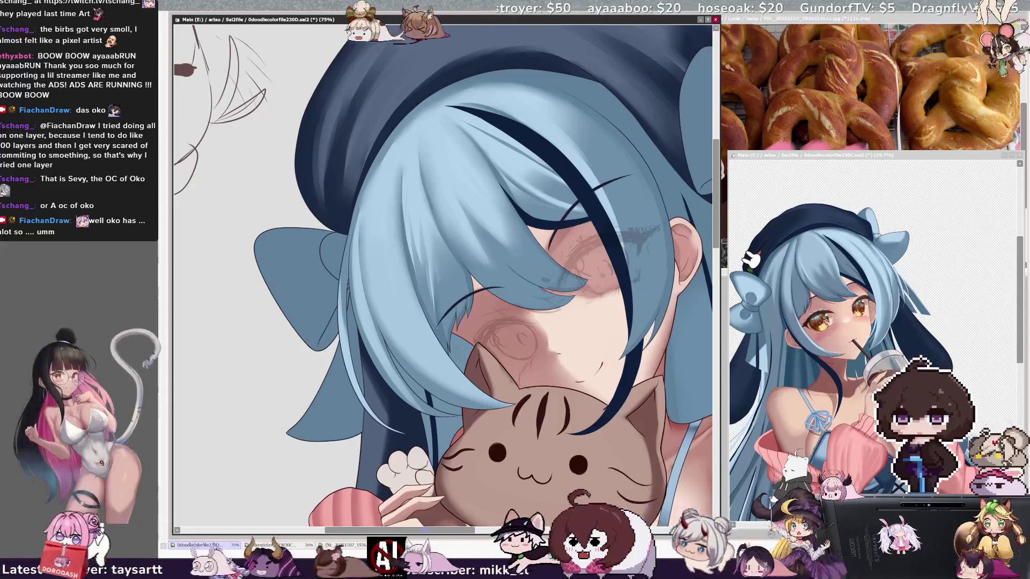
{"action": "scroll", "coordinate": [443, 521], "scroll_direction": "right", "scroll_amount": 2}
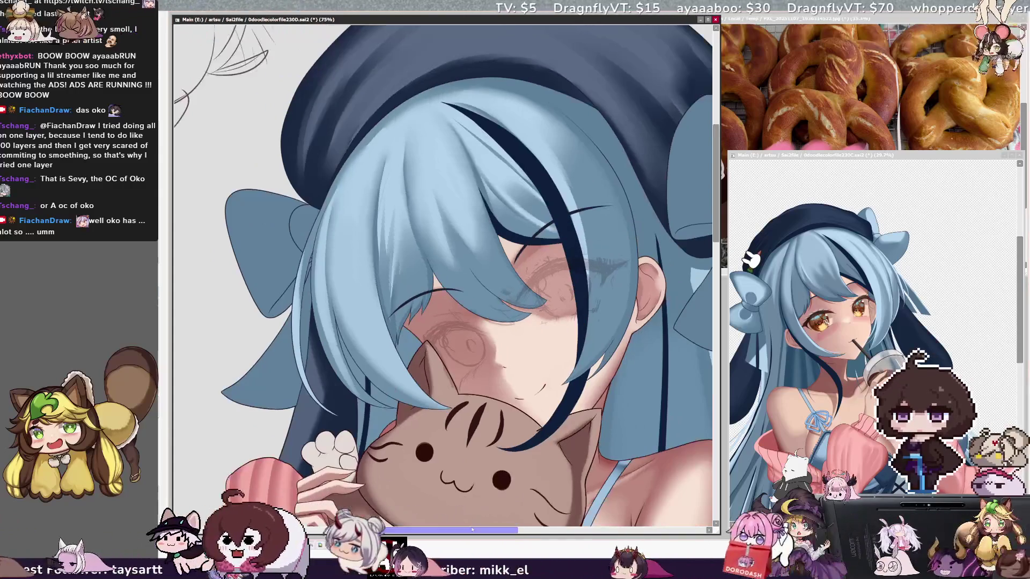
{"action": "left_click_drag", "start_coordinate": [354, 531], "coordinate": [552, 534]}
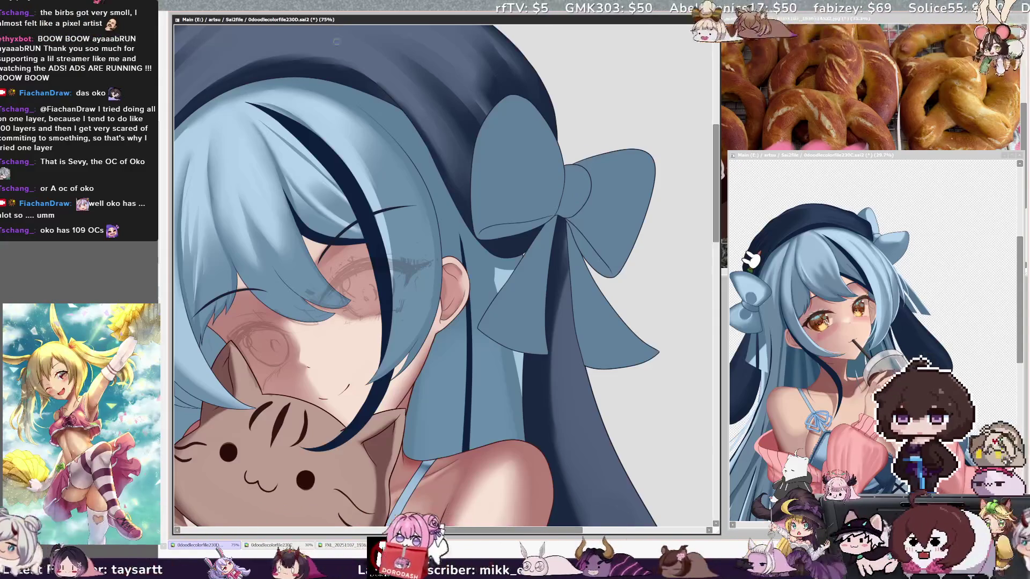
{"action": "key", "text": "minus"}
{"action": "key", "text": "minus"}
{"action": "key", "text": "minus"}
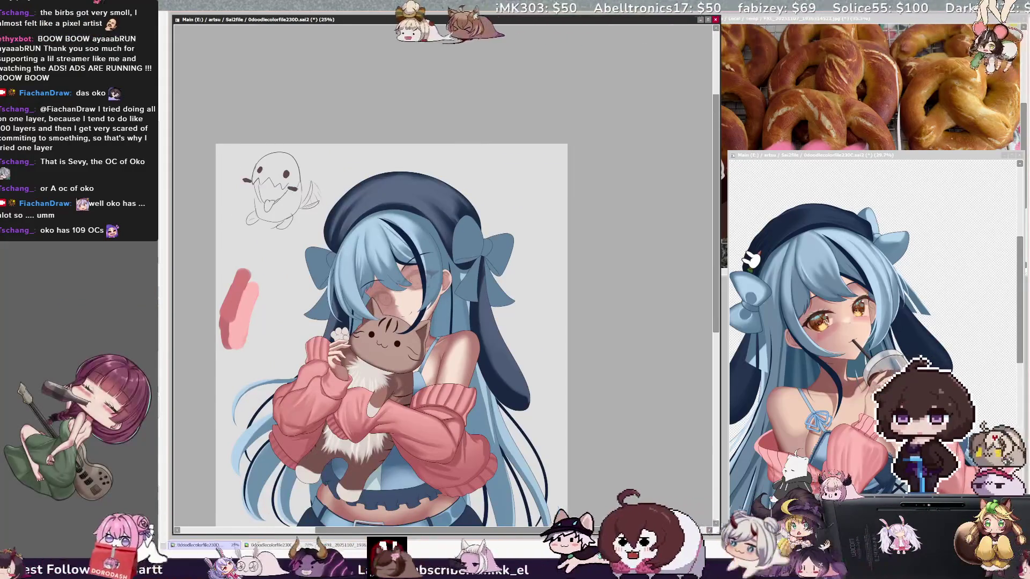
- Pan the canvas down and sideways using the scrollbars
{"action": "scroll", "coordinate": [391, 268], "scroll_direction": "down", "scroll_amount": 2}
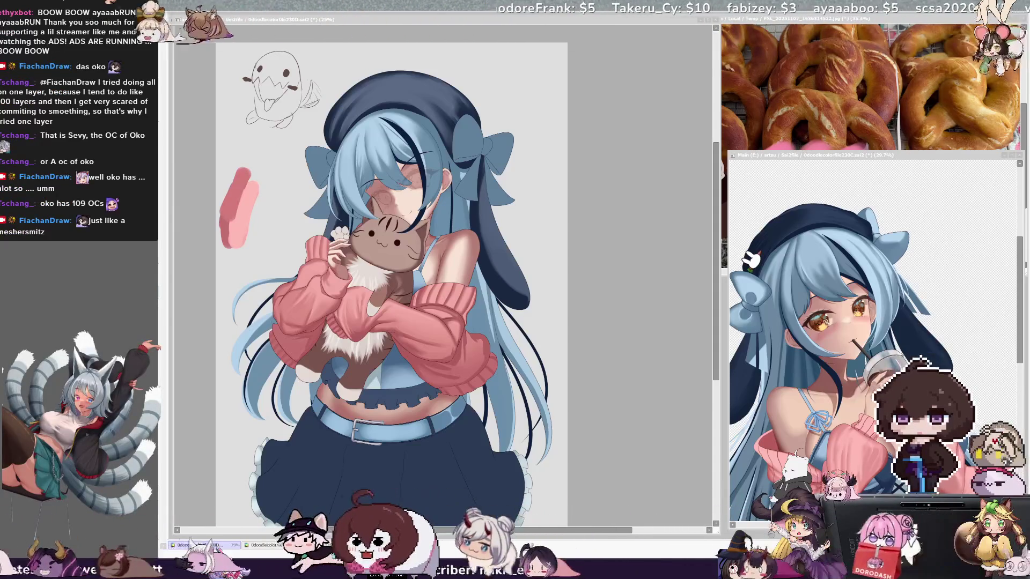
{"action": "left_click_drag", "start_coordinate": [566, 530], "coordinate": [533, 537]}
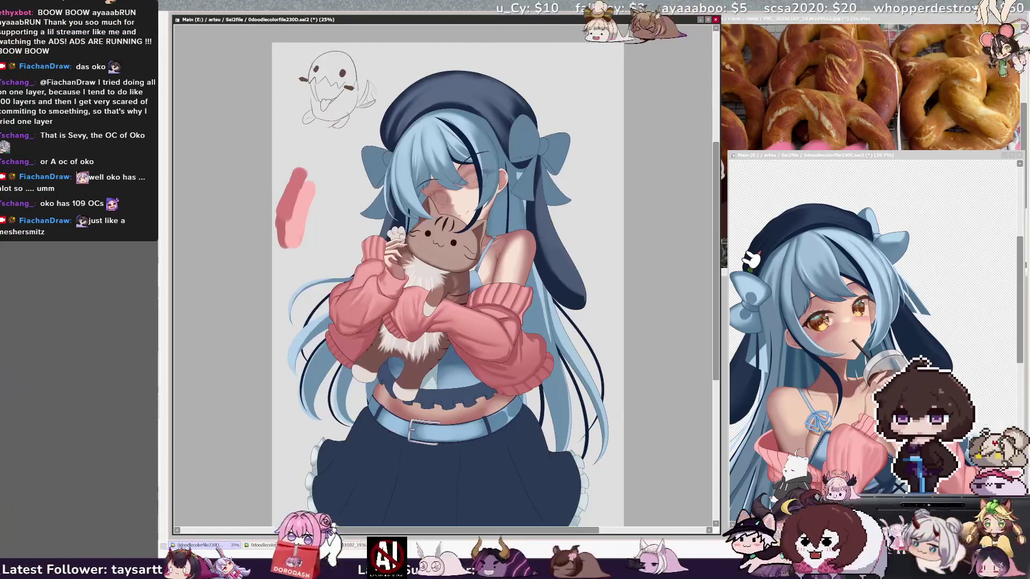
{"action": "left_click_drag", "start_coordinate": [716, 263], "coordinate": [716, 252]}
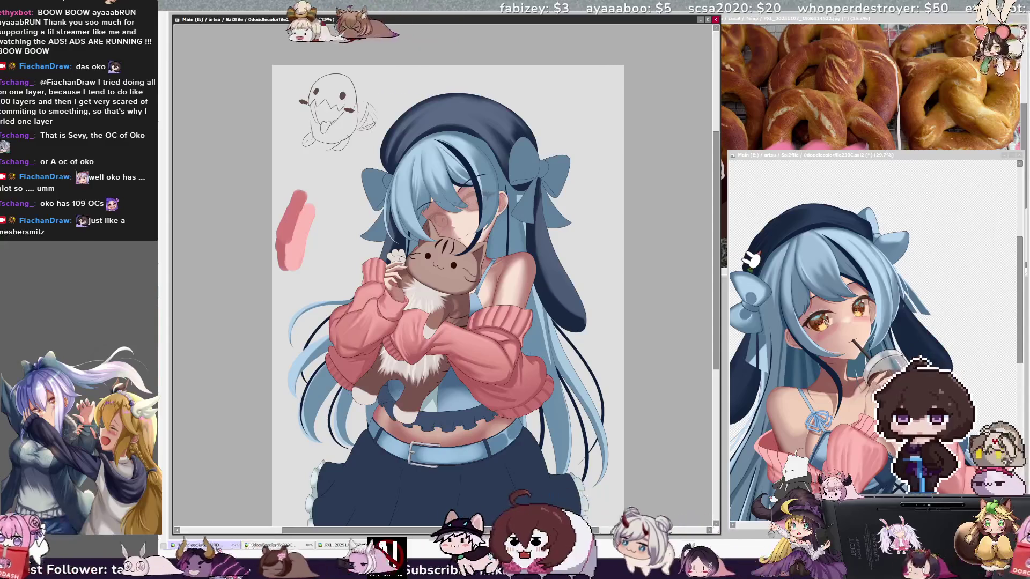
- Mirror and zoom the view, then pick Layer26 and the hair's Layer42 from the artwork
{"action": "key", "text": "h"}
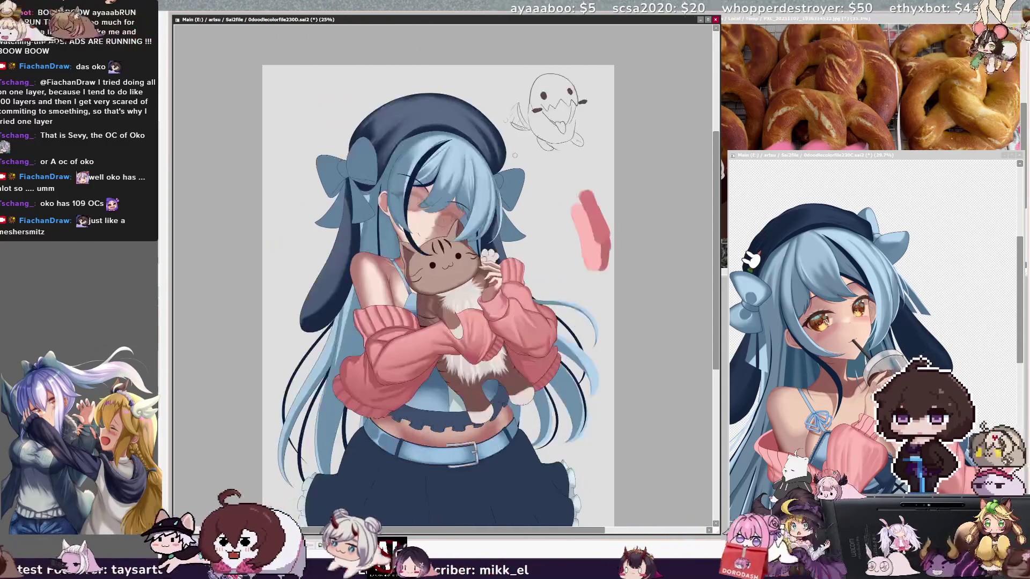
{"action": "key", "text": "ctrl+plus"}
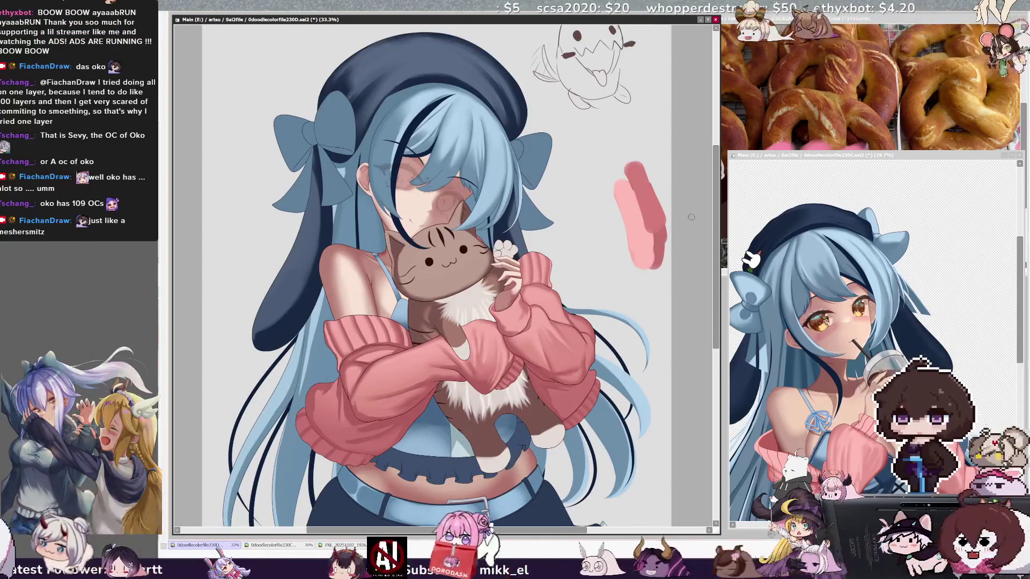
{"action": "scroll", "coordinate": [686, 214], "scroll_direction": "up", "scroll_amount": 2}
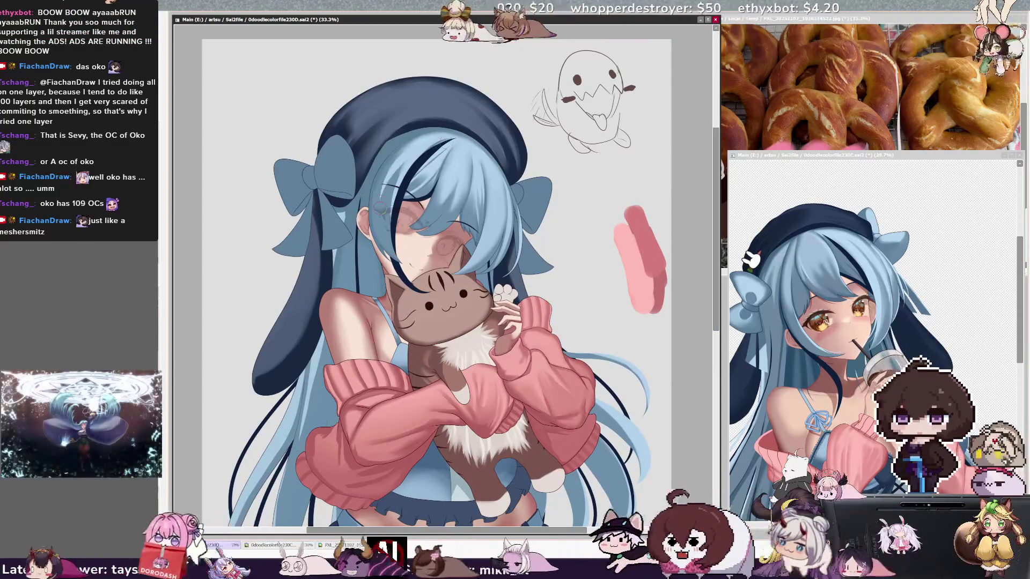
{"action": "key", "text": "bracketleft"}
{"action": "key", "text": "bracketleft"}
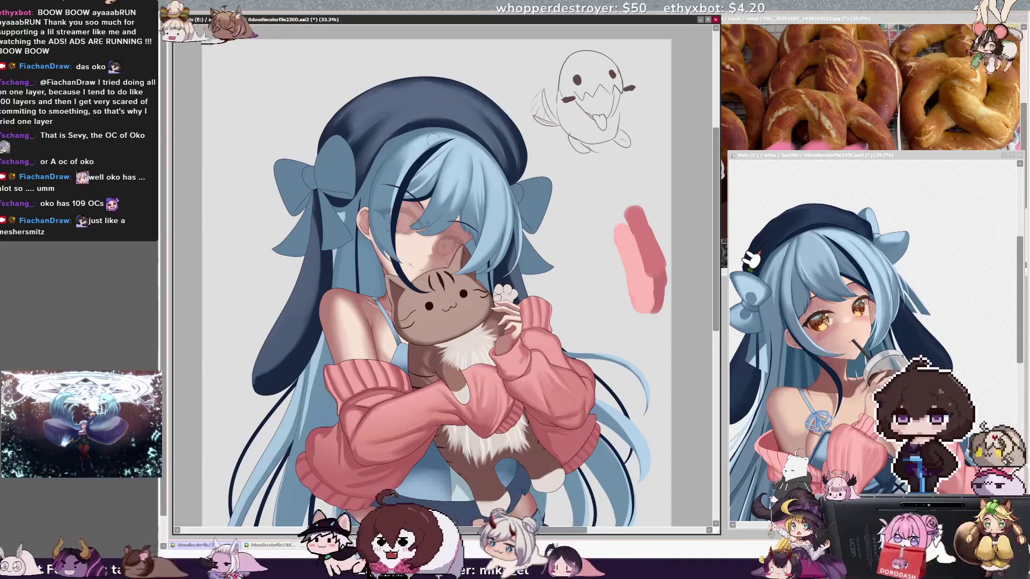
{"action": "left_click", "coordinate": [436, 149], "text": "ctrl+shift"}
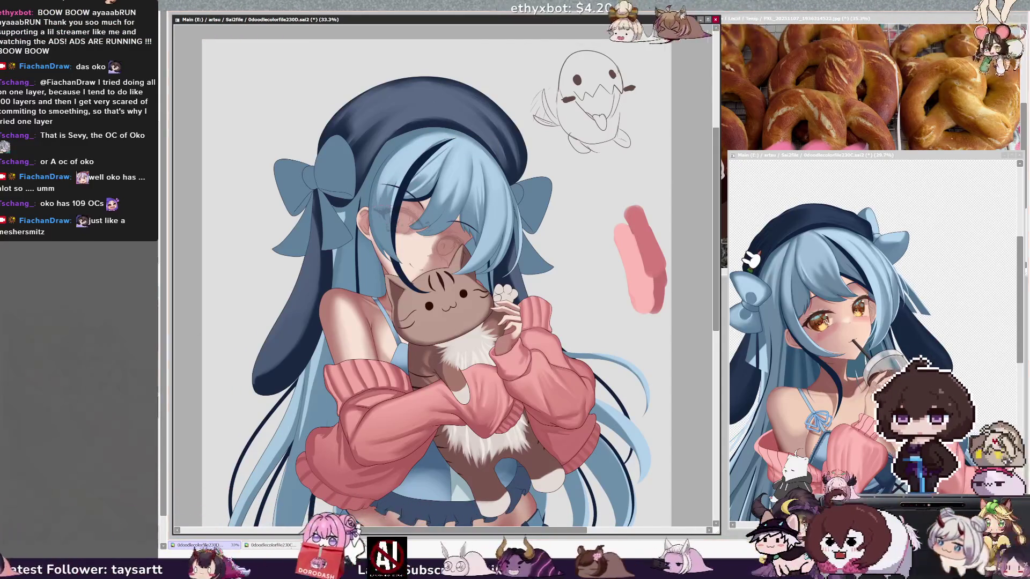
{"action": "key", "text": "bracketleft"}
{"action": "key", "text": "bracketleft"}
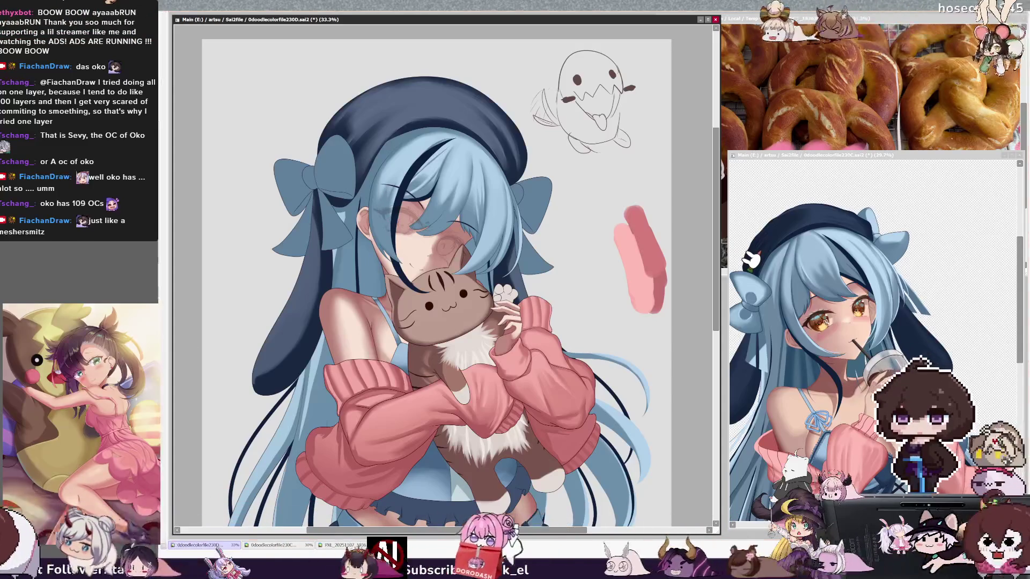
{"action": "left_click", "coordinate": [334, 230], "text": "ctrl+shift"}
- Enlarge the brush to about 203, pick Layer35 and the layers under hair and face, then mirror the view
{"action": "key", "text": "bracketleft"}
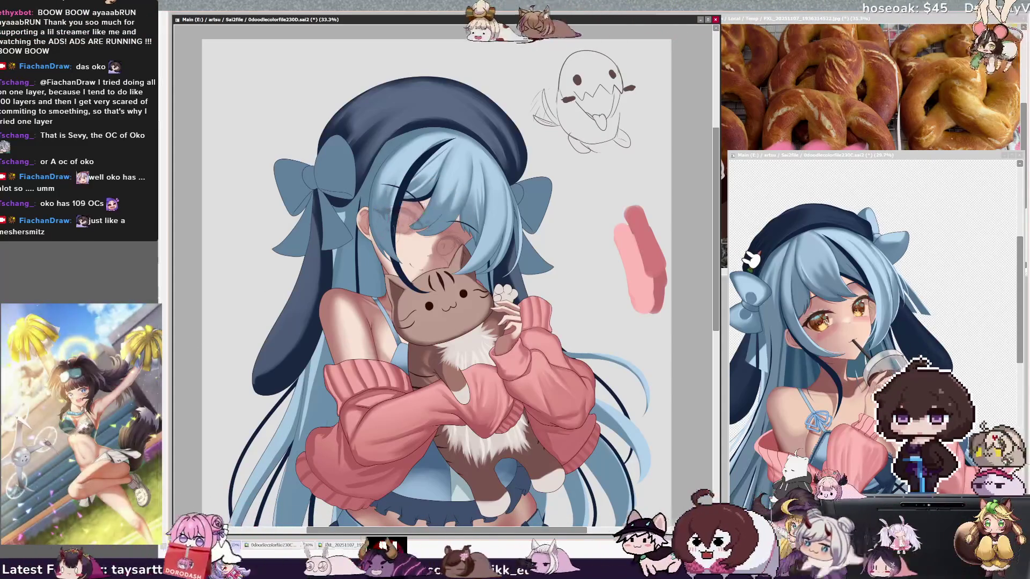
{"action": "key", "text": "bracketleft"}
{"action": "key", "text": "bracketleft"}
{"action": "left_click", "coordinate": [394, 217], "text": "ctrl+shift"}
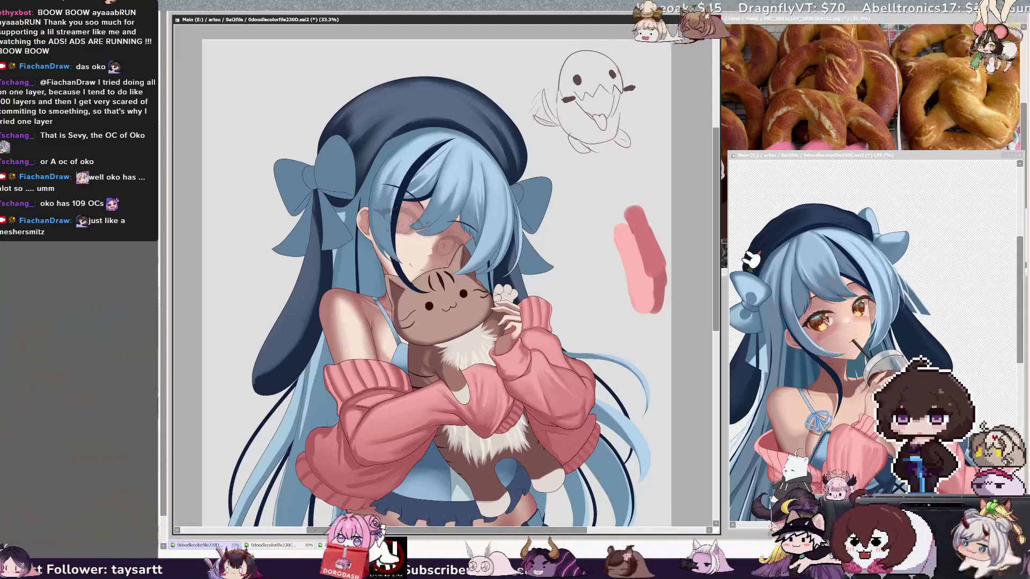
{"action": "left_click", "coordinate": [410, 172], "text": "ctrl+shift"}
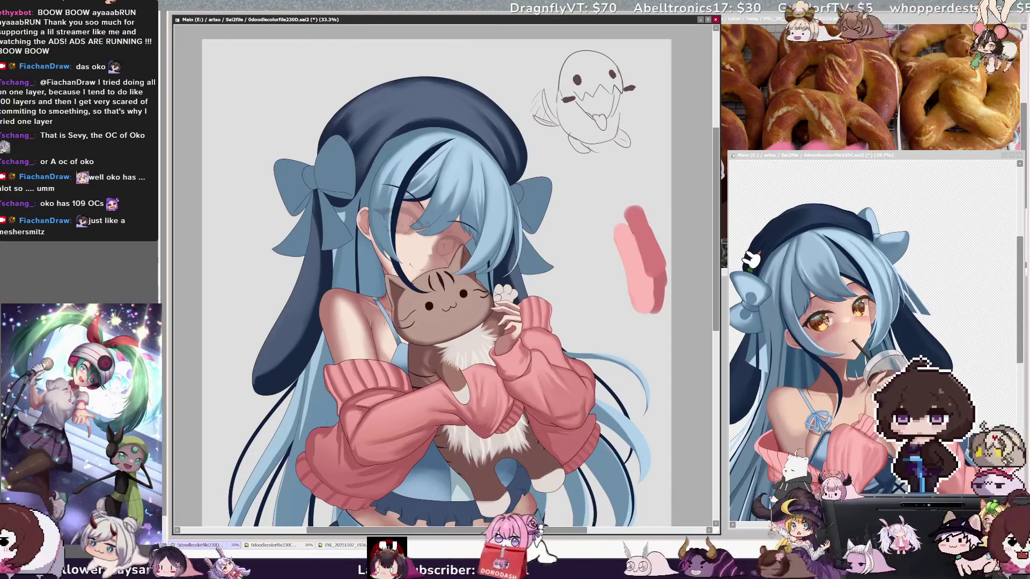
{"action": "left_click", "coordinate": [407, 238], "text": "ctrl+shift"}
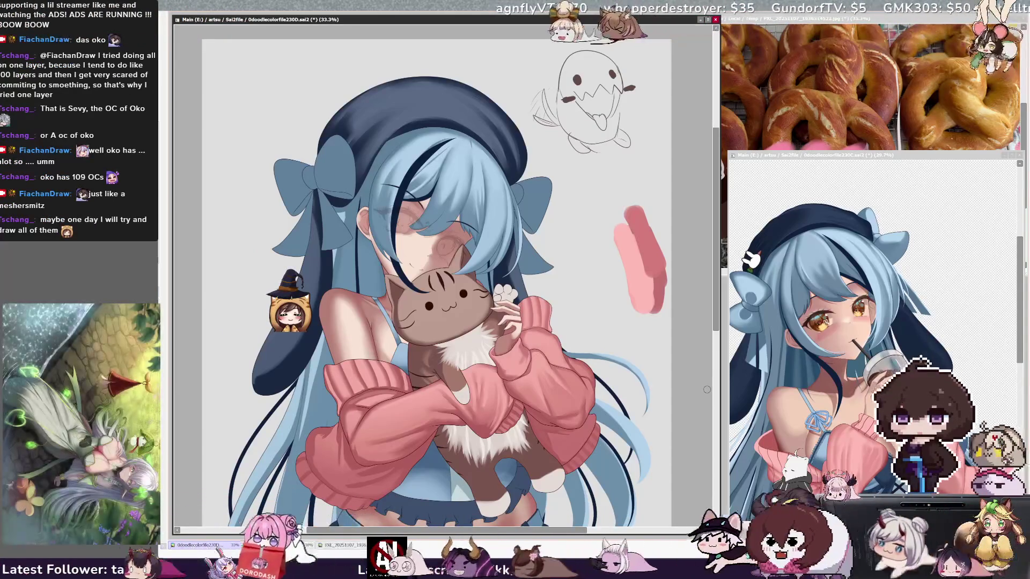
{"action": "key", "text": "h"}
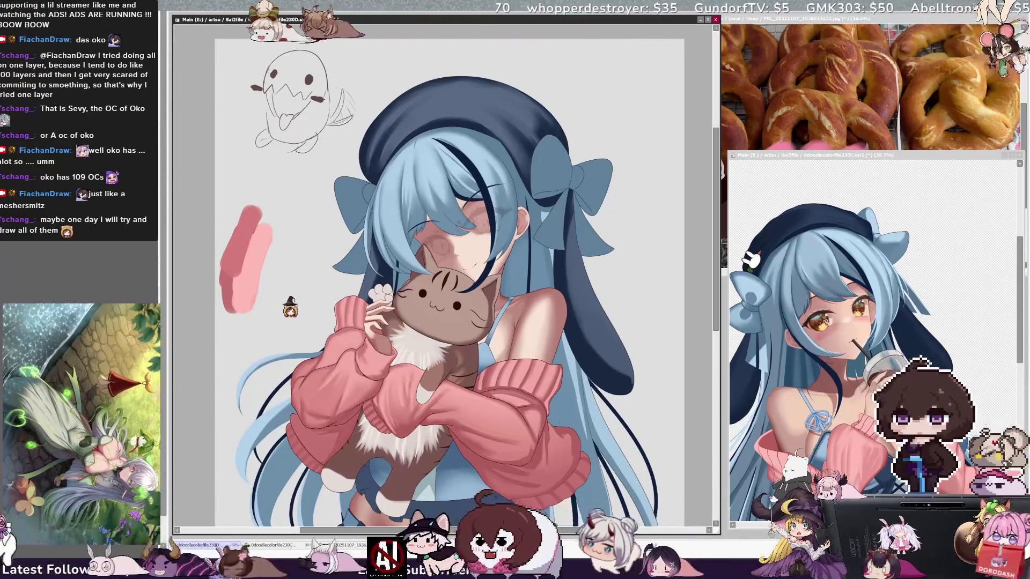
- Set the brush size to 24 and zoom out to 25% so the figure down to the skirt shows
{"action": "key", "text": "bracketleft"}
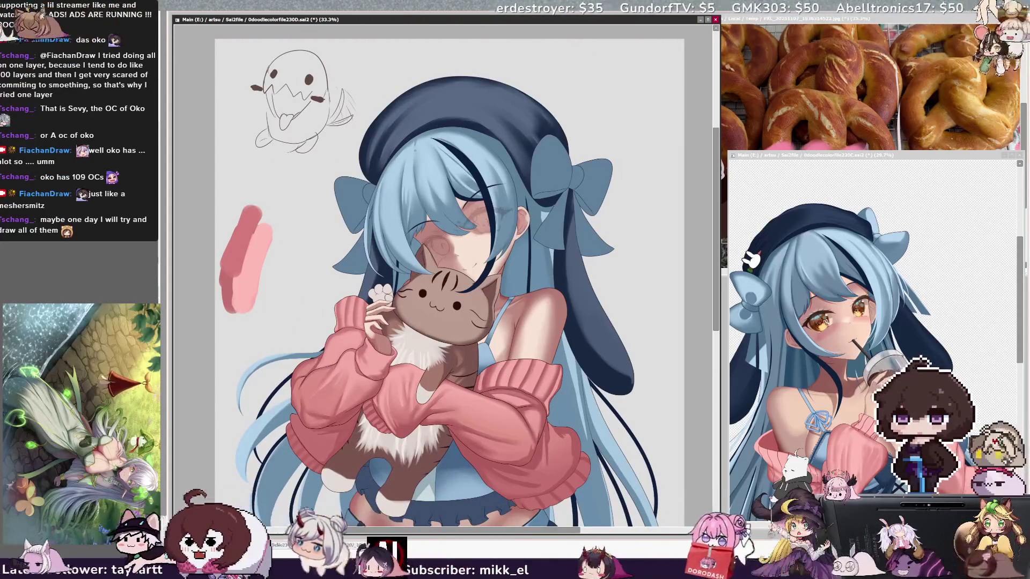
{"action": "key", "text": "bracketright"}
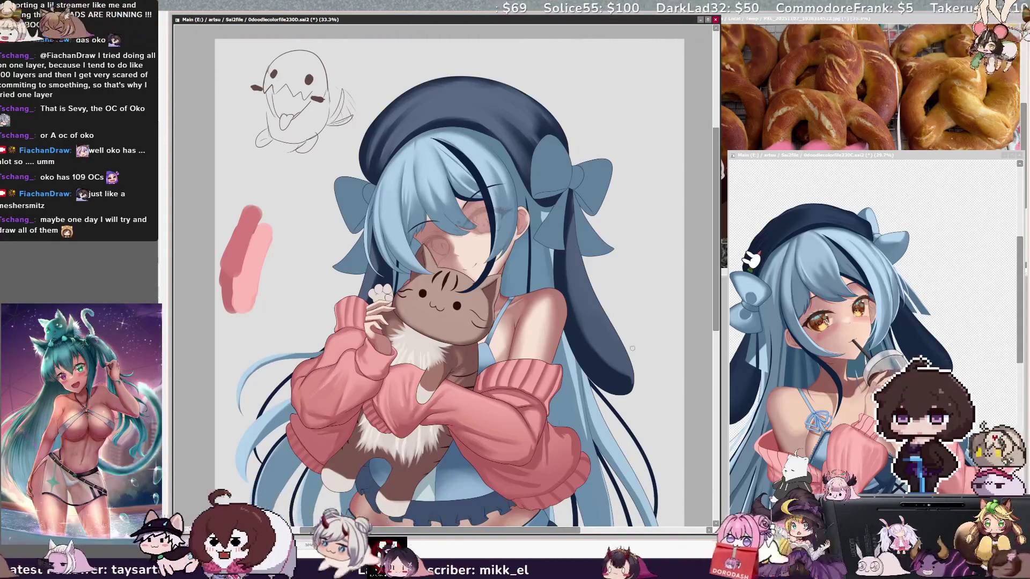
{"action": "key", "text": "minus"}
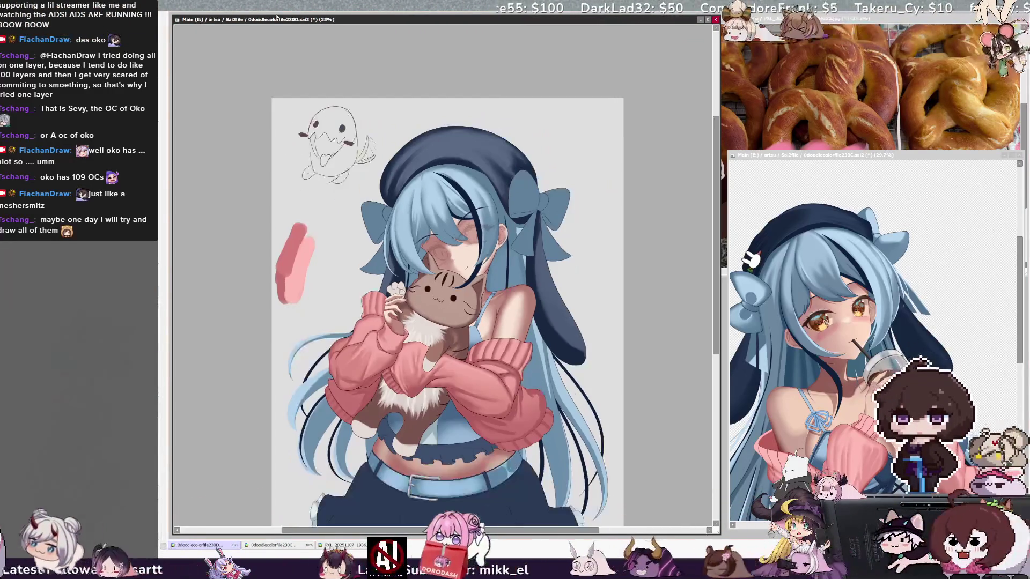
{"action": "scroll", "coordinate": [718, 346], "scroll_direction": "down", "scroll_amount": 4}
{"action": "left_click_drag", "start_coordinate": [718, 345], "coordinate": [719, 319]}
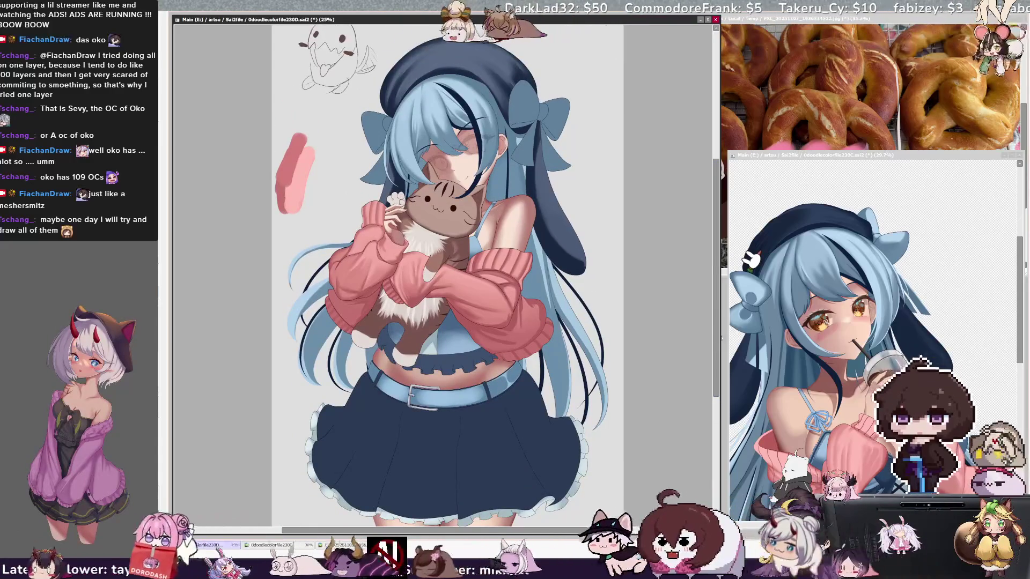
{"action": "scroll", "coordinate": [719, 339], "scroll_direction": "up", "scroll_amount": 1}
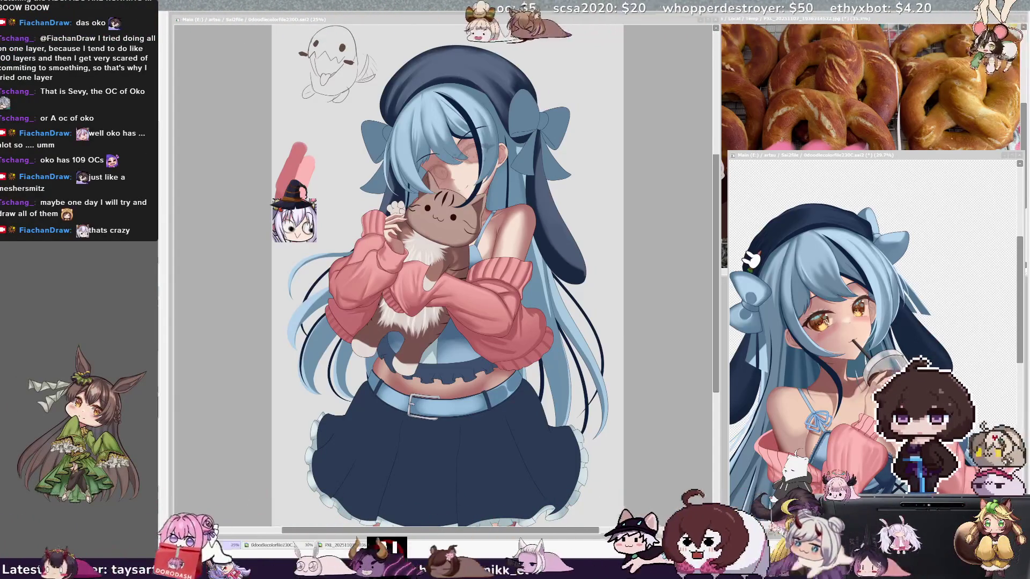
{"action": "left_click_drag", "start_coordinate": [566, 531], "coordinate": [578, 535]}
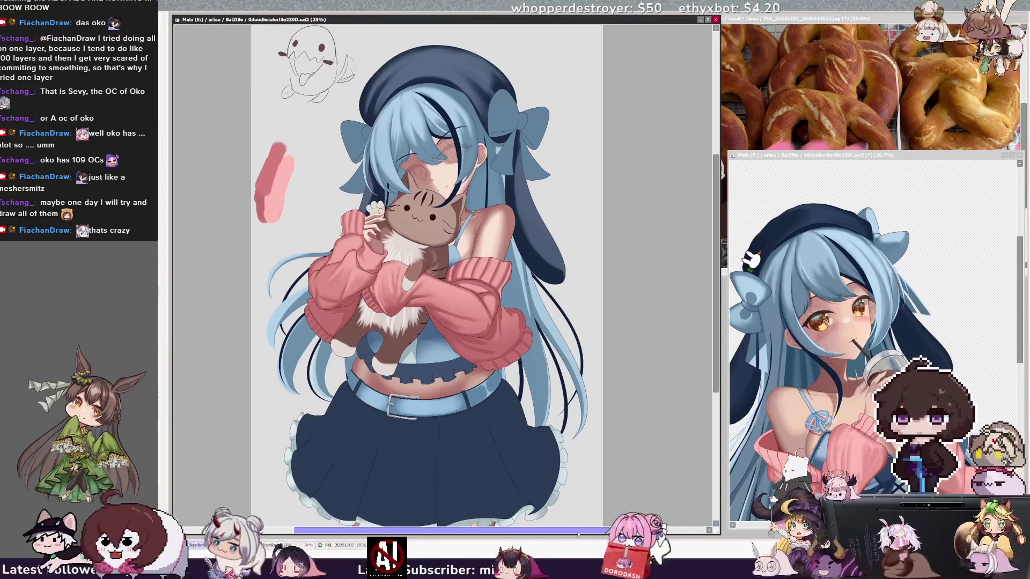
{"action": "left_click_drag", "start_coordinate": [717, 328], "coordinate": [719, 326]}
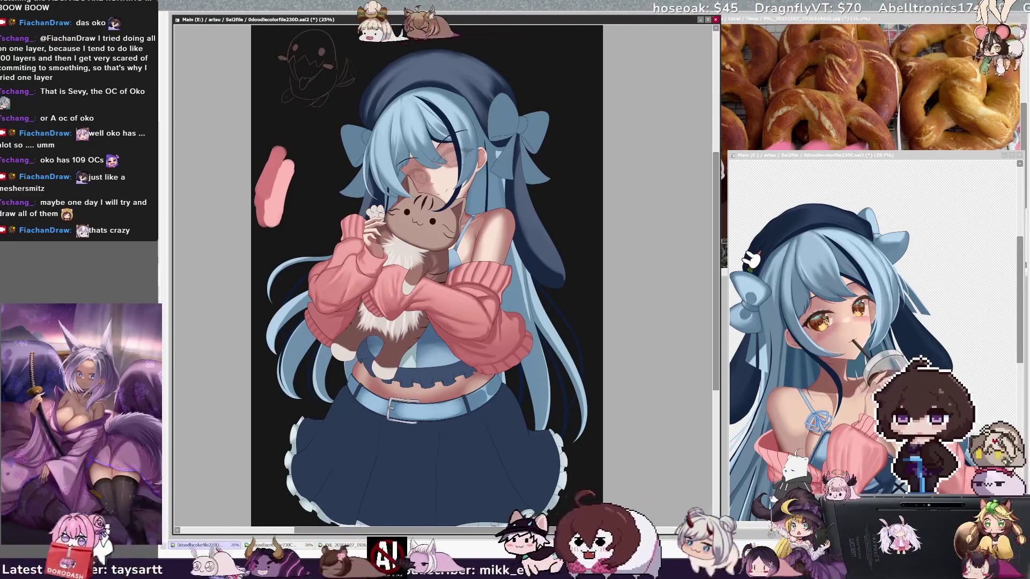
{"action": "key", "text": "h"}
{"action": "key", "text": "h"}
{"action": "key", "text": "h"}
{"action": "key", "text": "h"}
{"action": "key", "text": "h"}
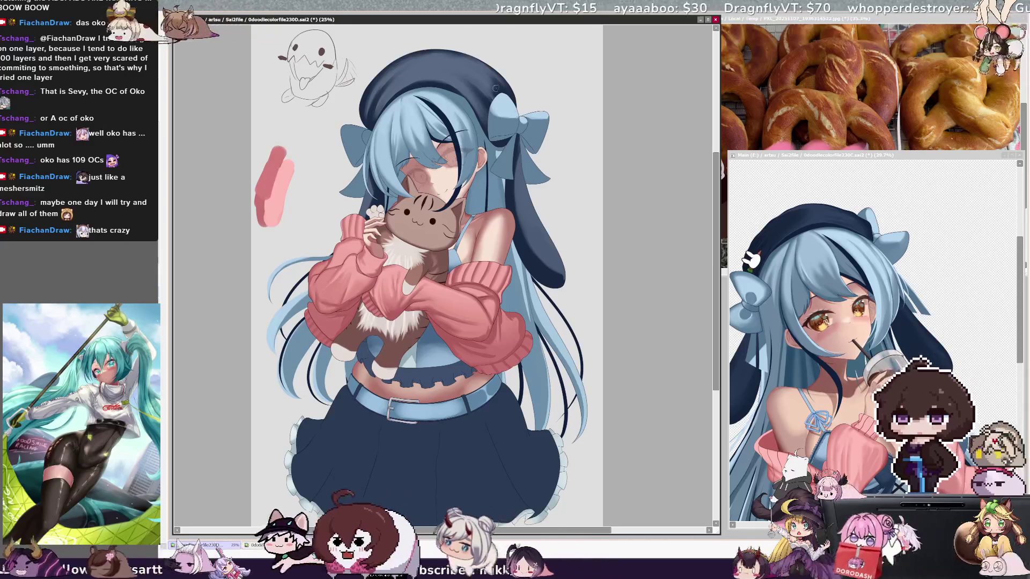
- Enlarge the brush by one size step
{"action": "key", "text": "bracketright"}
{"action": "key", "text": "bracketright"}
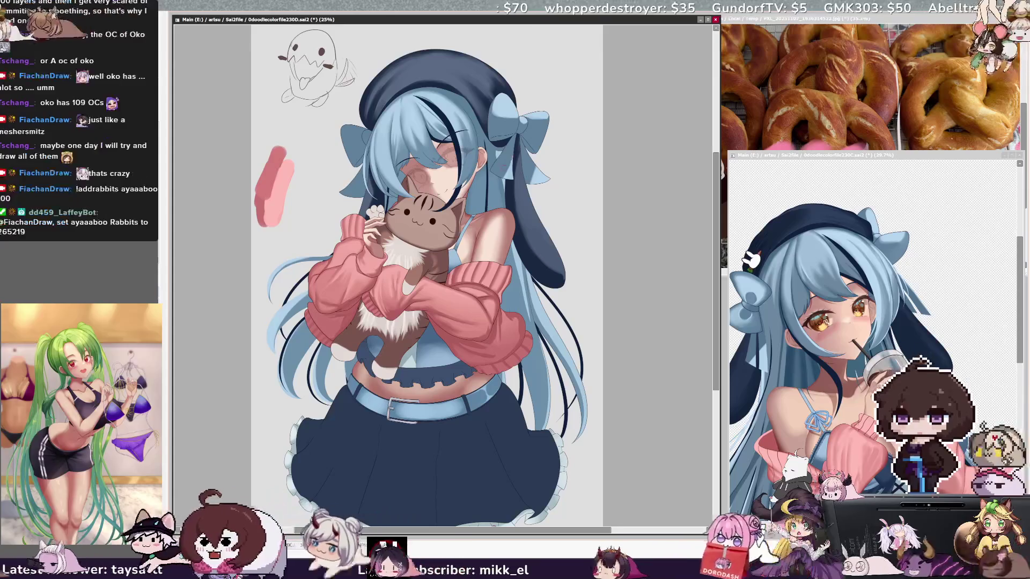
- Adjust the brush size several times starting from 102, then flip the view back to unmirrored
{"action": "key", "text": "bracketright"}
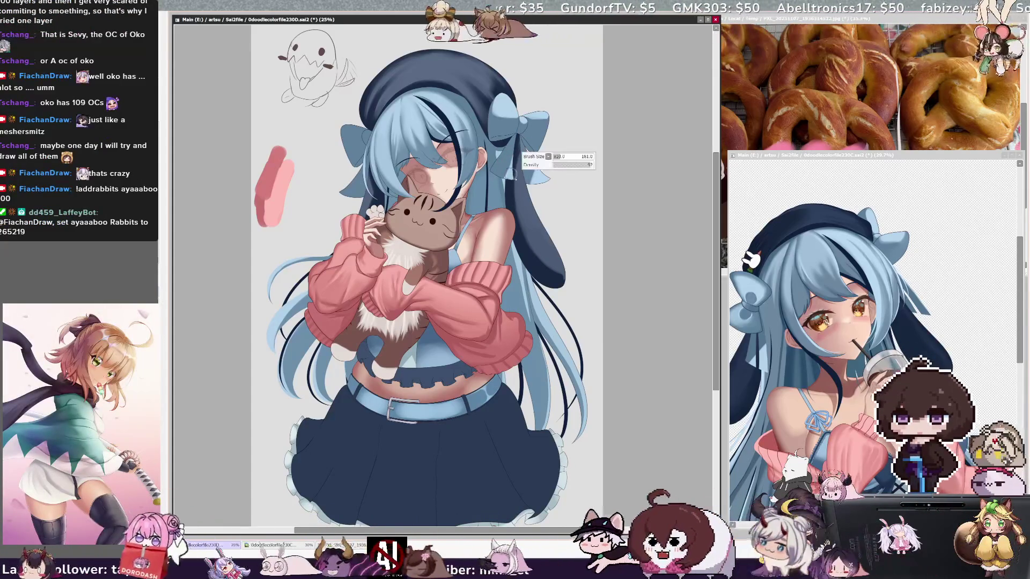
{"action": "key", "text": "bracketright"}
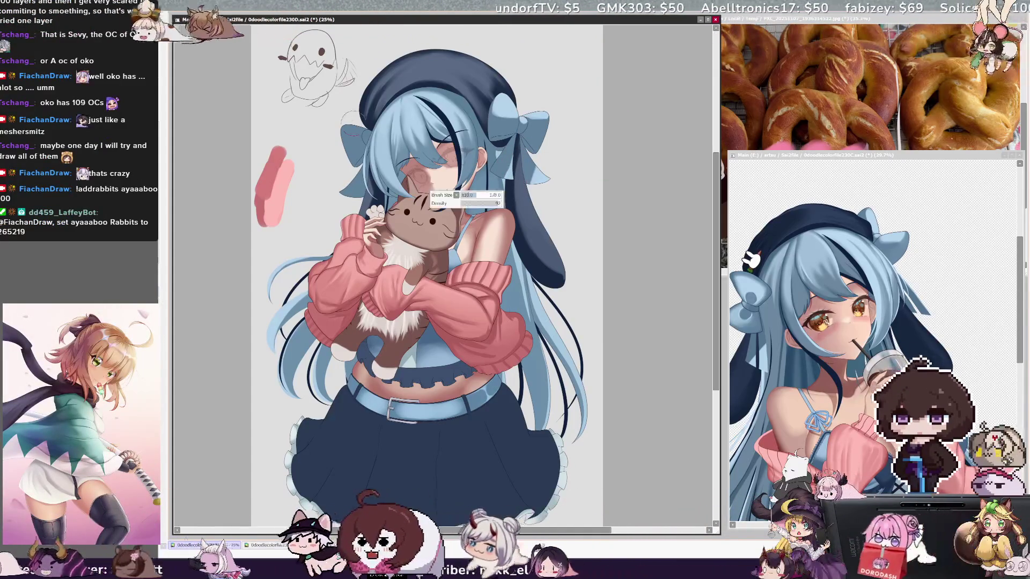
{"action": "key", "text": "bracketright"}
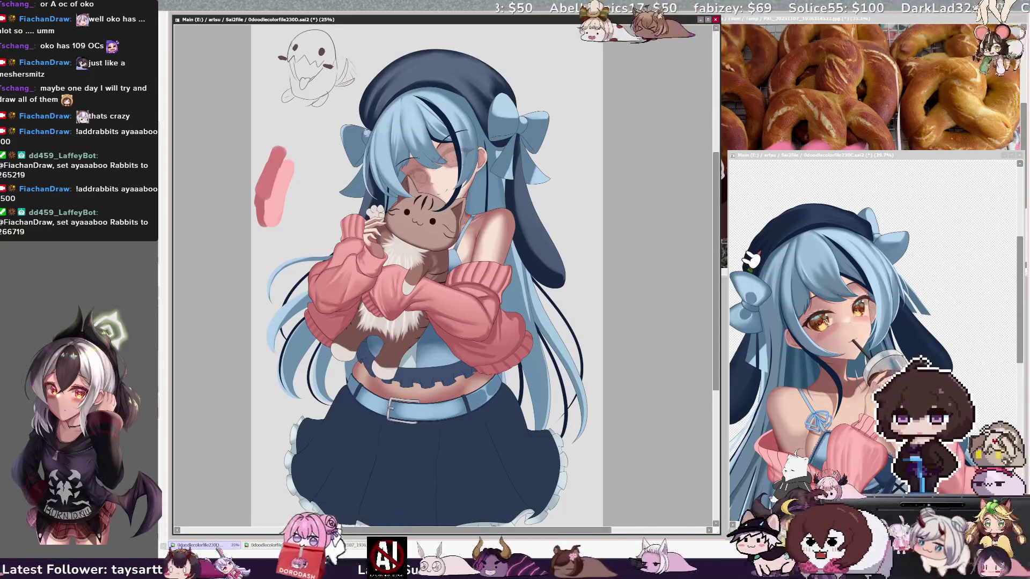
{"action": "key", "text": "bracketright"}
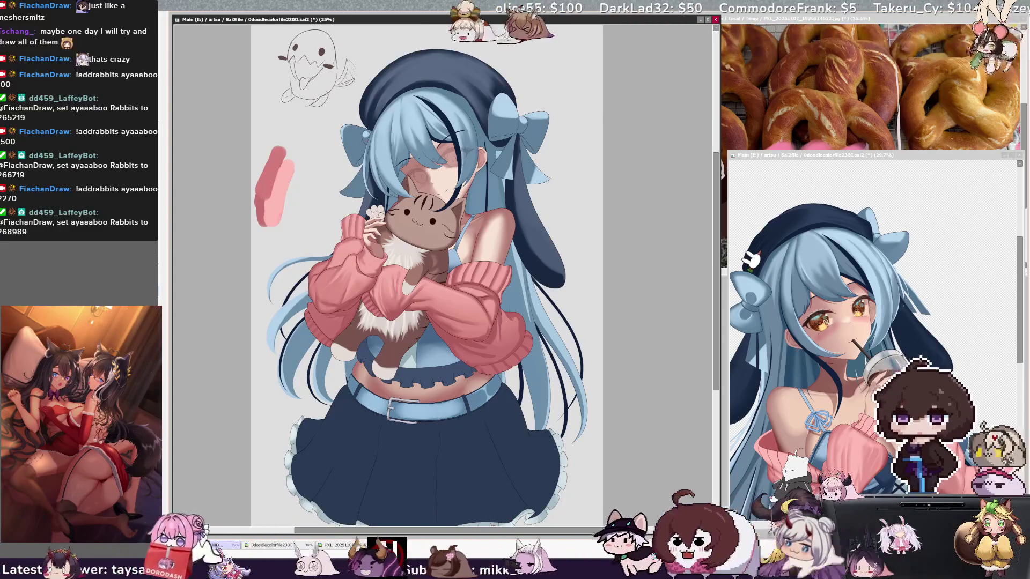
{"action": "key", "text": "bracketright"}
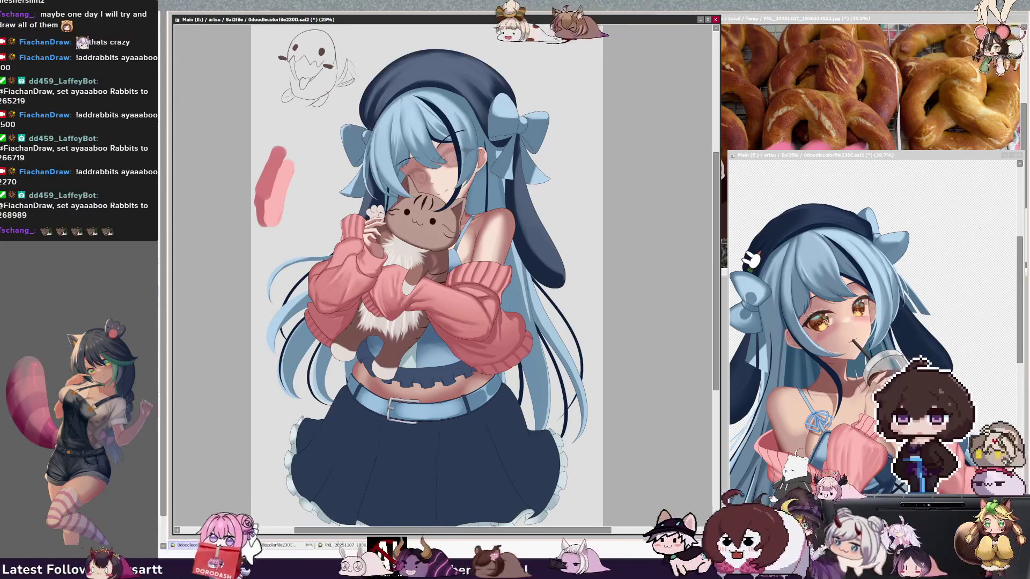
{"action": "key", "text": "bracketleft"}
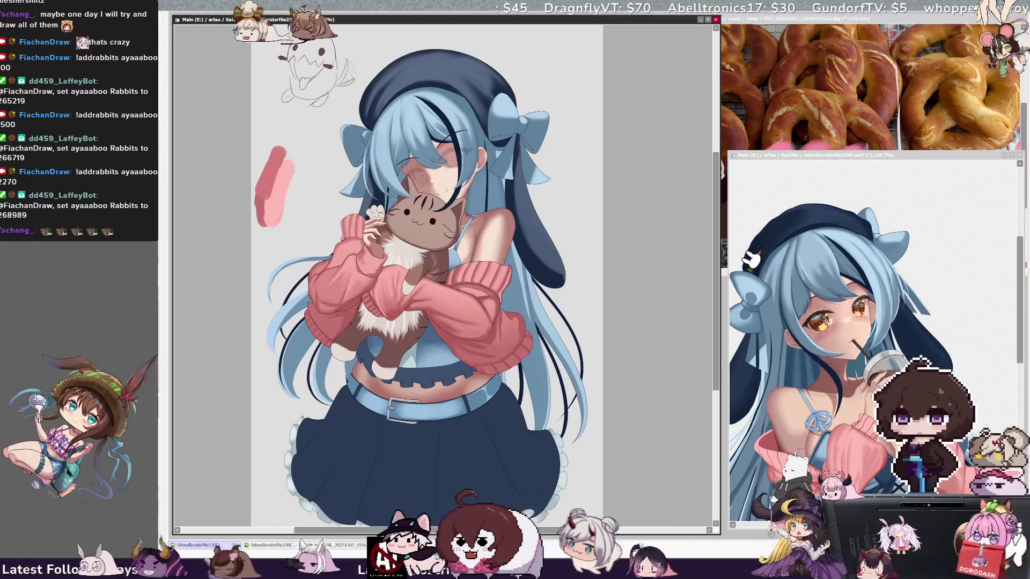
{"action": "key", "text": "h"}
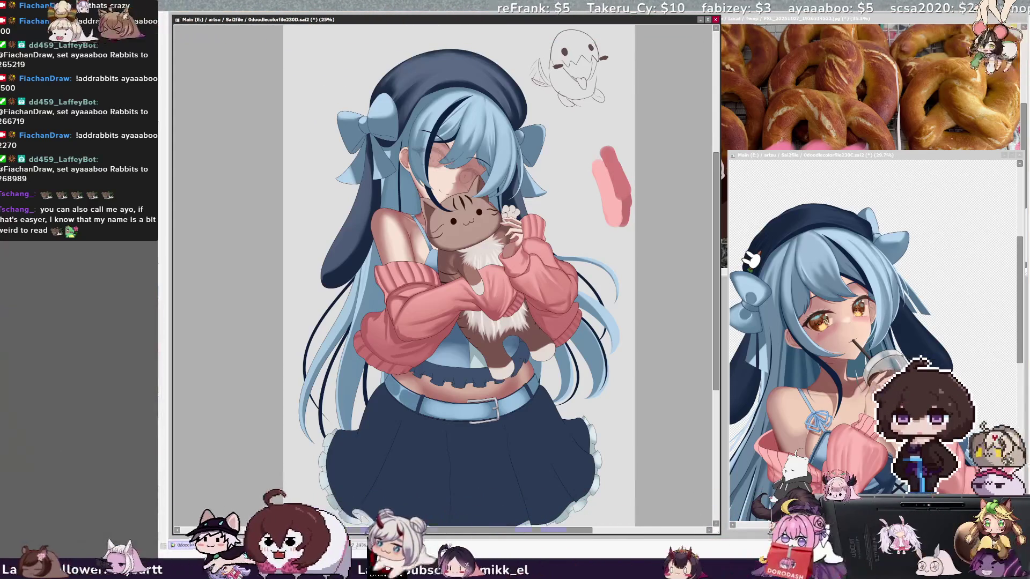
{"action": "left_click_drag", "start_coordinate": [525, 531], "coordinate": [560, 531]}
- Mirror the canvas view again and zoom in to 33.3% on the torso and cat plush
{"action": "left_click_drag", "start_coordinate": [715, 364], "coordinate": [714, 368]}
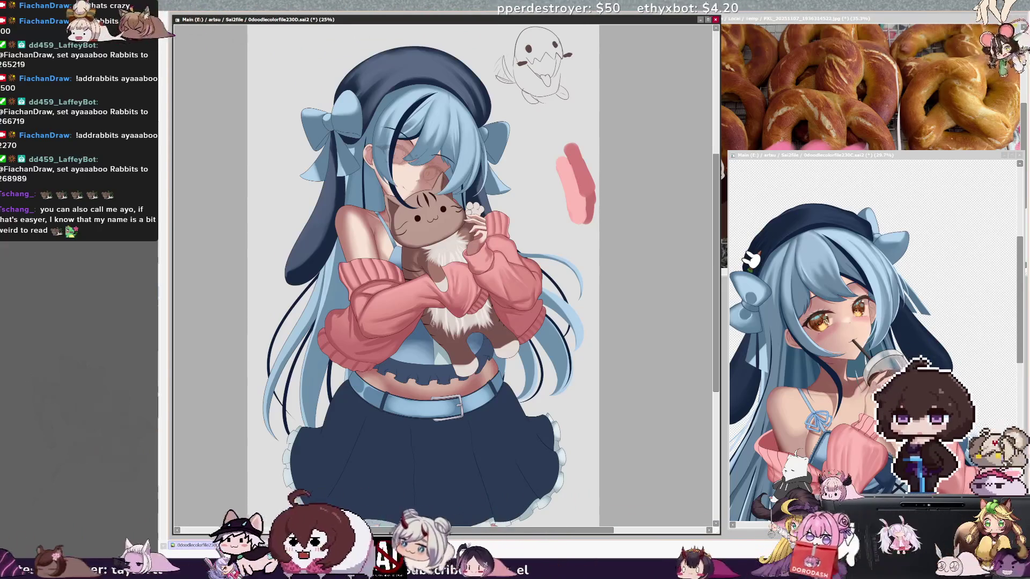
{"action": "left_click_drag", "start_coordinate": [716, 372], "coordinate": [717, 377]}
{"action": "key", "text": "h"}
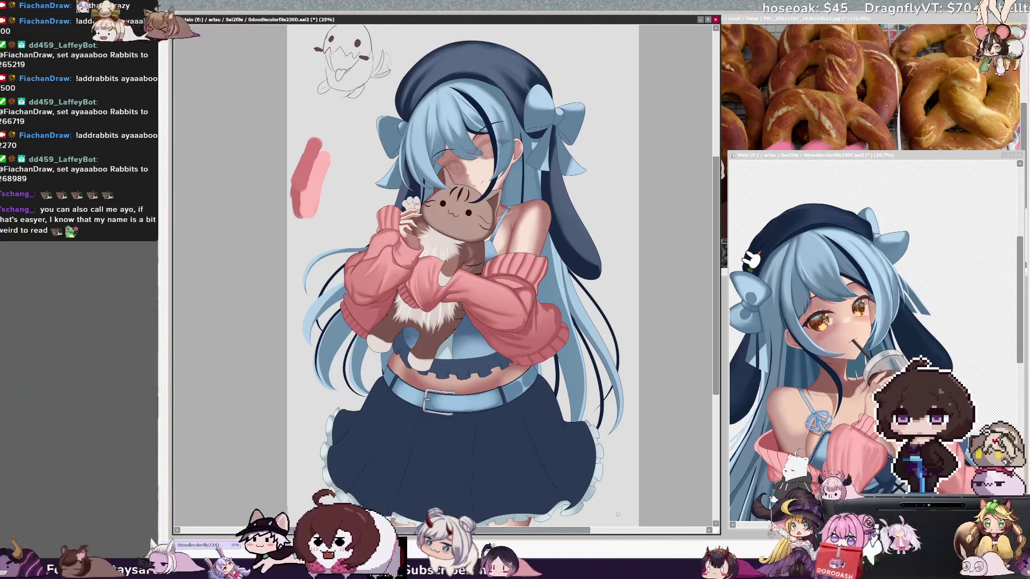
{"action": "key", "text": "alt+Tab"}
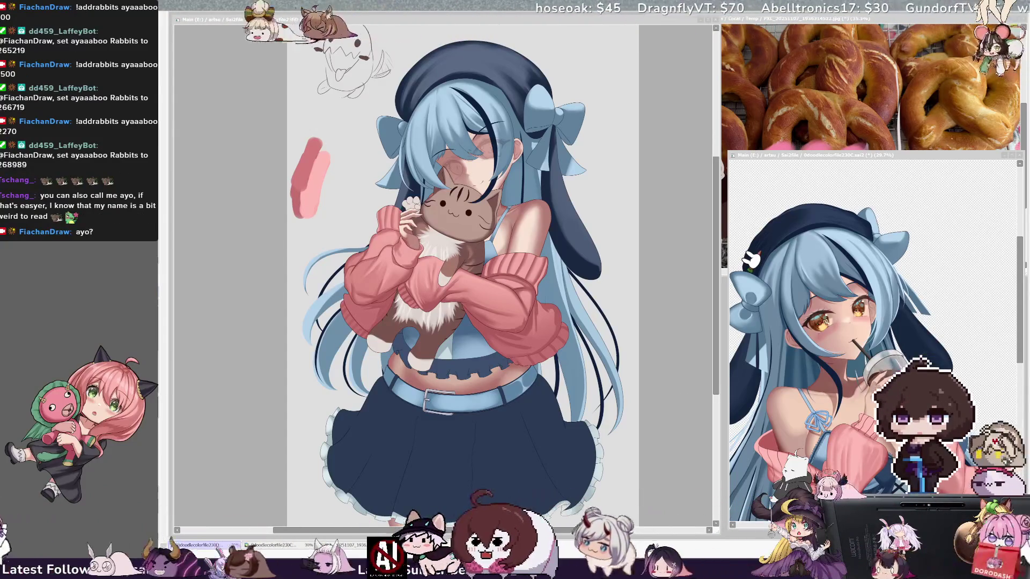
{"action": "left_click", "coordinate": [719, 315]}
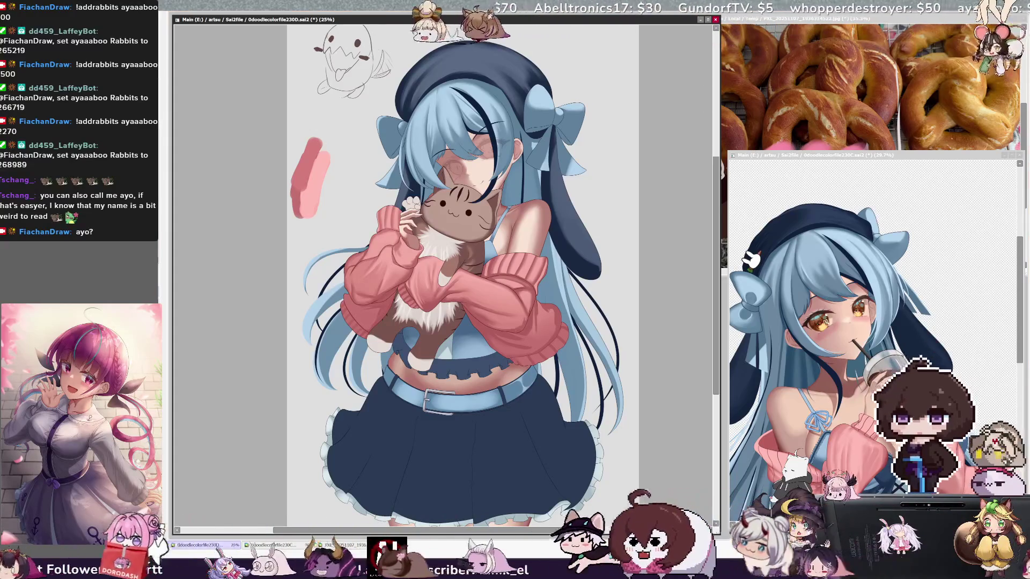
{"action": "key", "text": "ctrl+plus"}
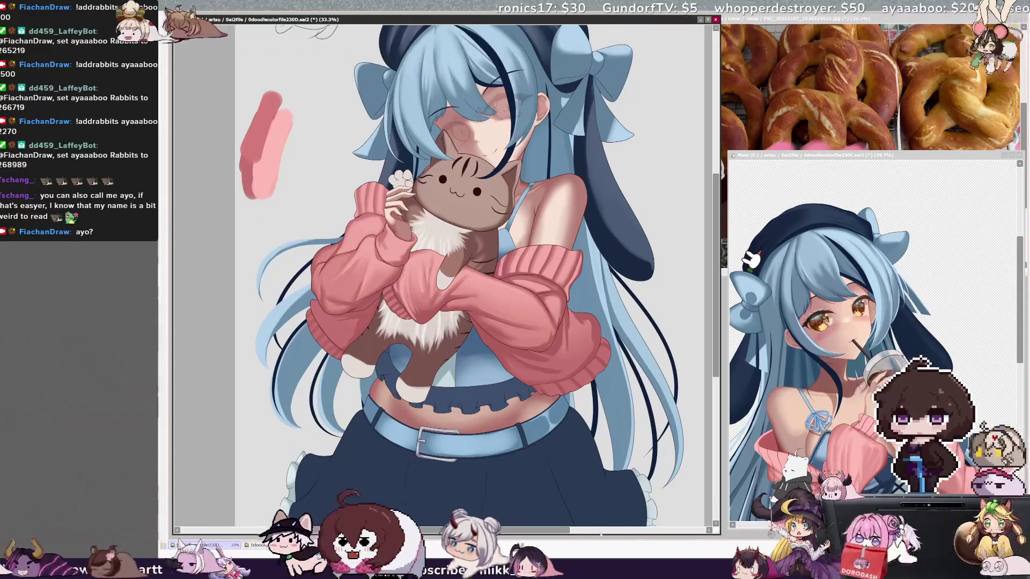
- Scroll the canvas right and zoom back out to 25% to see the whole illustration
{"action": "scroll", "coordinate": [445, 273], "scroll_direction": "right", "scroll_amount": 2}
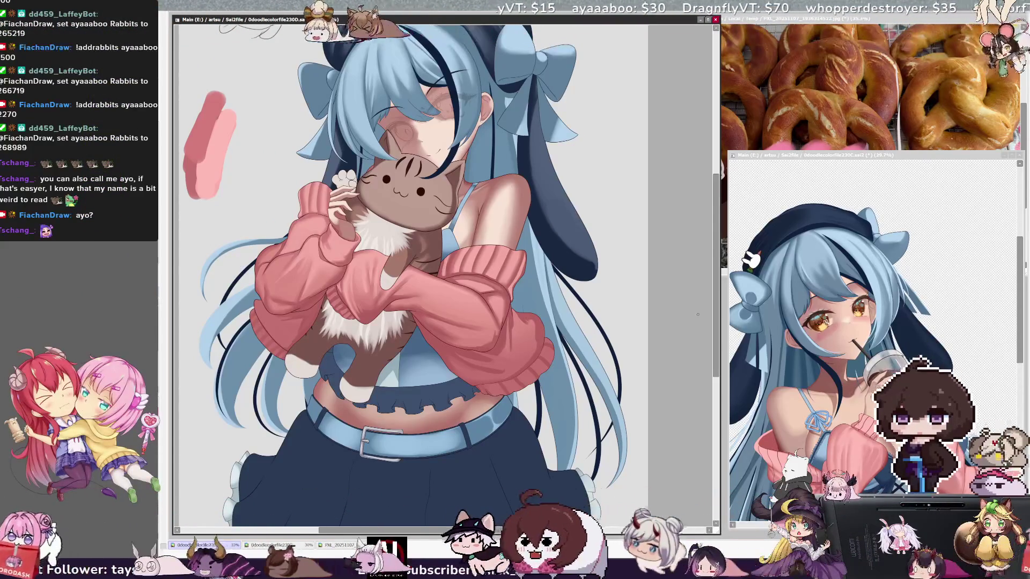
{"action": "key", "text": "ctrl+minus"}
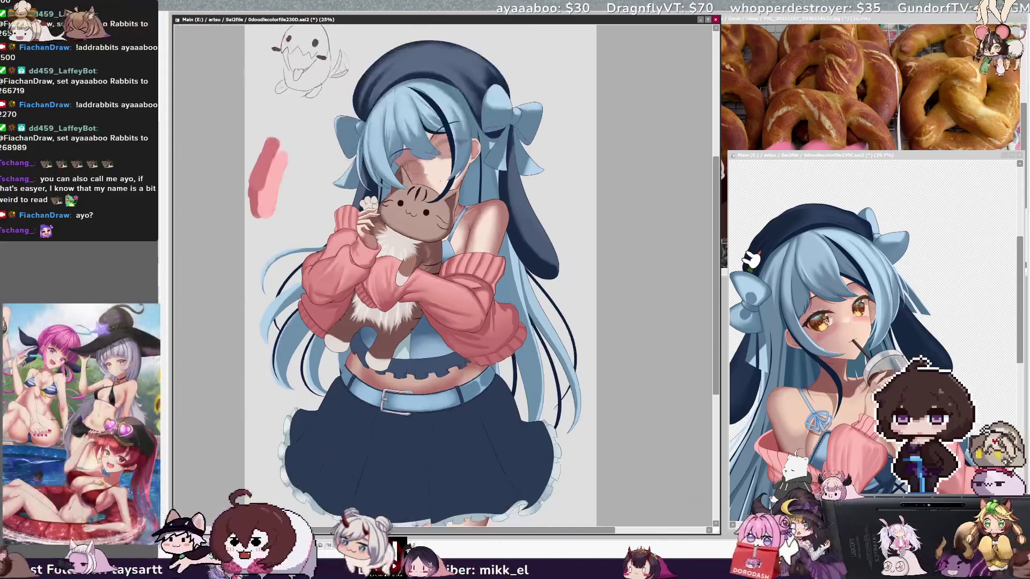
- Preview transparency and restore the light grey background, set brush size 77, and rotate the view clockwise
{"action": "mouse_move", "coordinate": [717, 372]}
{"action": "left_mouse_down"}
{"action": "mouse_move", "coordinate": [717, 389]}
{"action": "mouse_move", "coordinate": [714, 371]}
{"action": "left_mouse_up"}
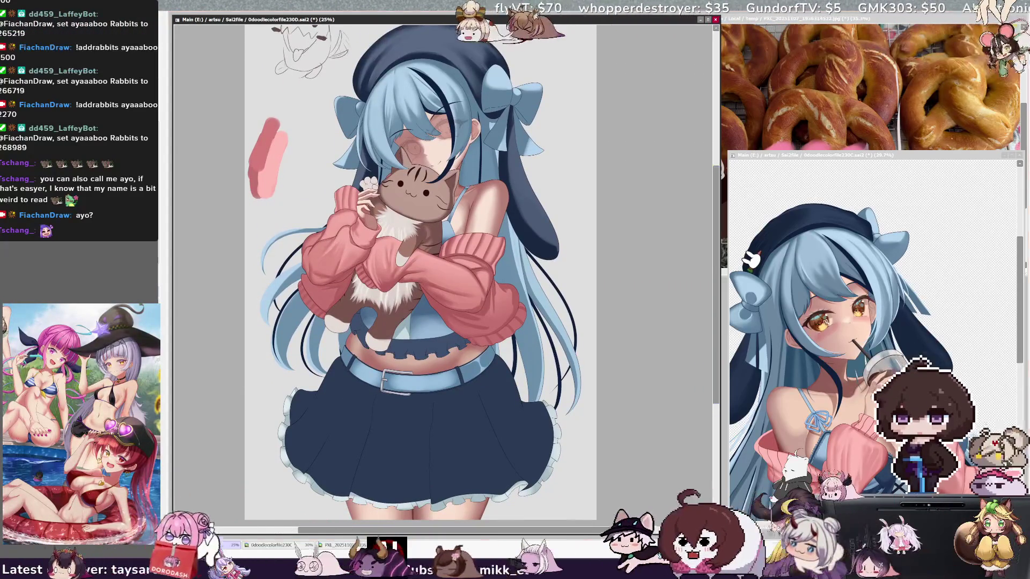
{"action": "key", "text": "ctrl+h"}
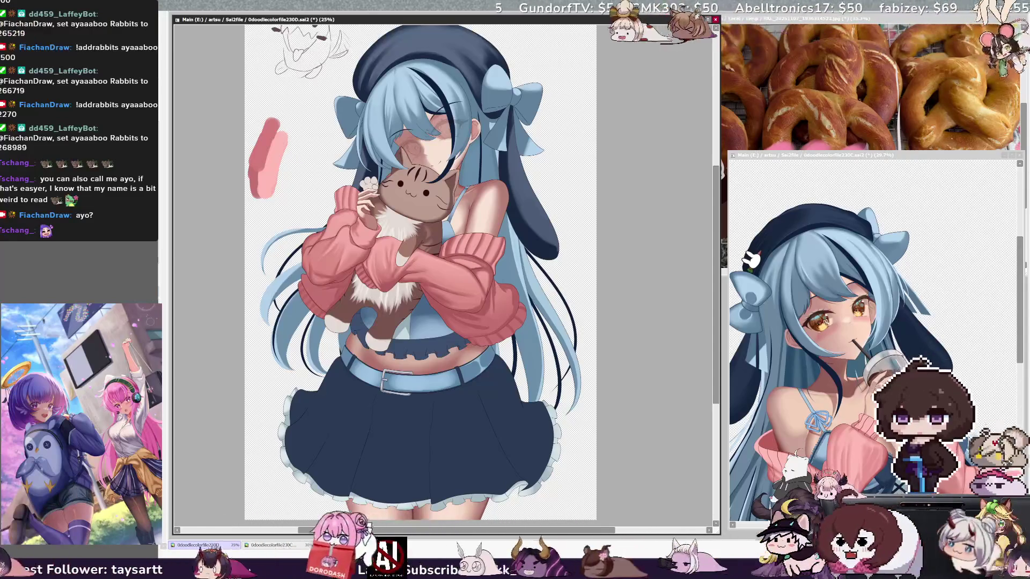
{"action": "key", "text": "ctrl+h"}
{"action": "key", "text": "ctrl+h"}
{"action": "key", "text": "ctrl+h"}
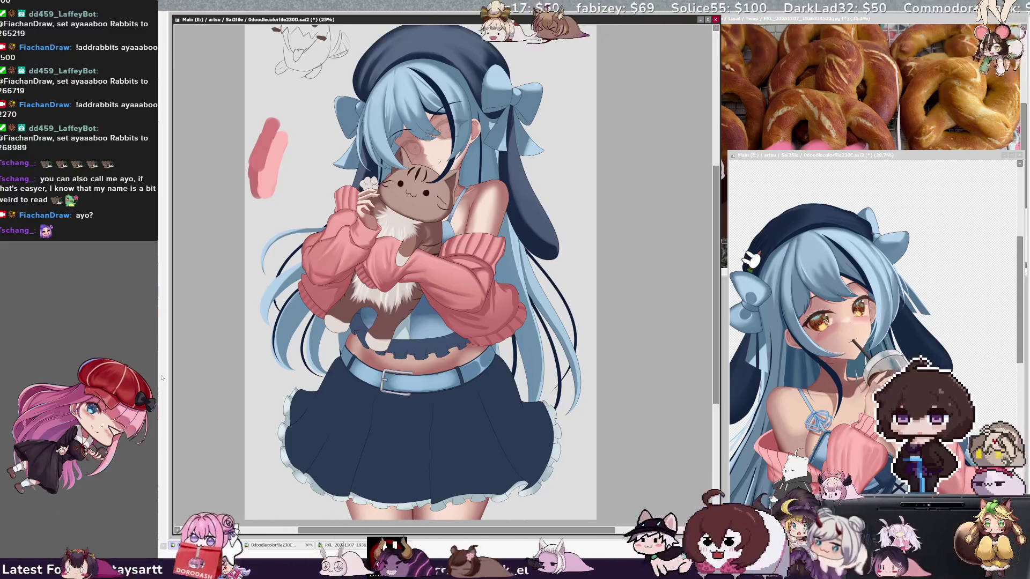
{"action": "left_click_drag", "start_coordinate": [456, 292], "coordinate": [455, 292]}
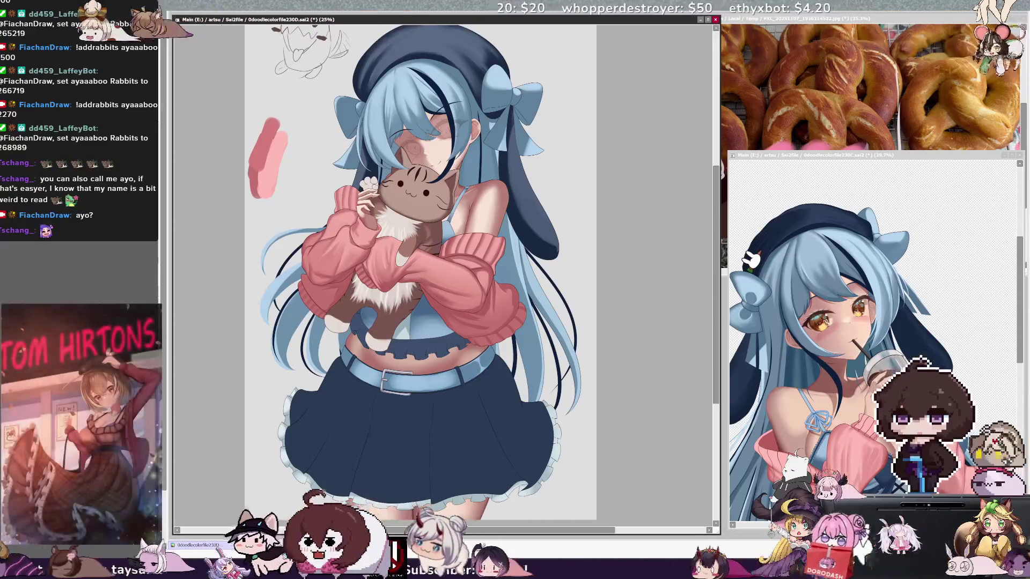
{"action": "key", "text": "End"}
{"action": "key", "text": "End"}
{"action": "key", "text": "End"}
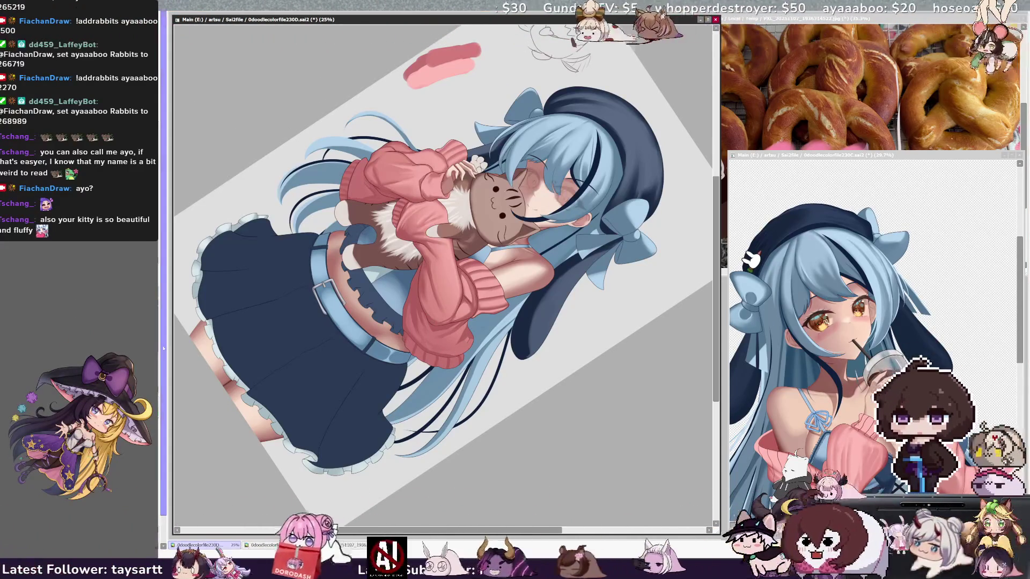
- Rotate the view back and forth, set brush size 48, then reset to upright at 25% zoom
{"action": "key", "text": "End"}
{"action": "key", "text": "End"}
{"action": "key", "text": "End"}
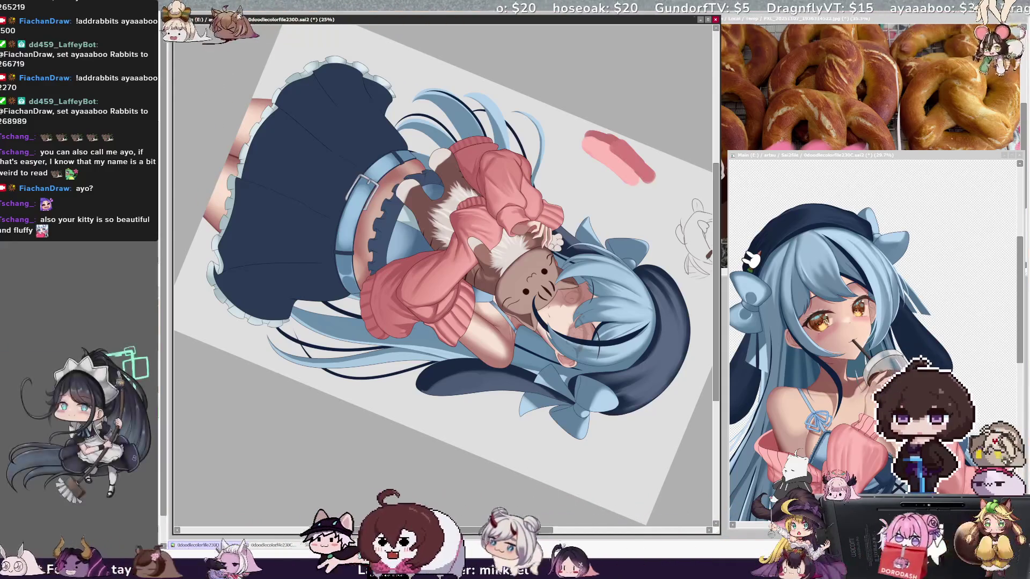
{"action": "key", "text": "Delete"}
{"action": "key", "text": "Delete"}
{"action": "key", "text": "Delete"}
{"action": "key", "text": "bracketright"}
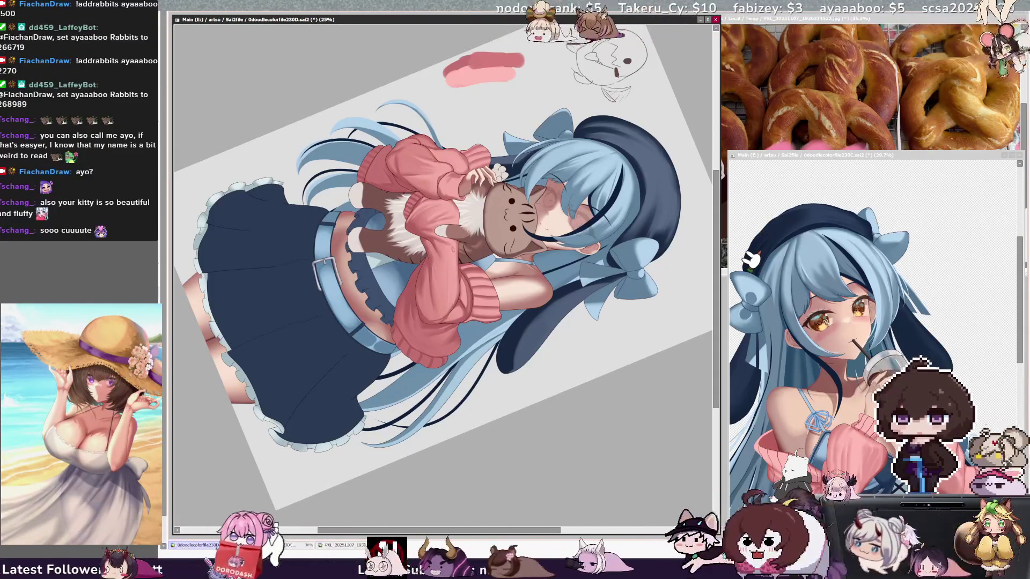
{"action": "right_click", "coordinate": [461, 287]}
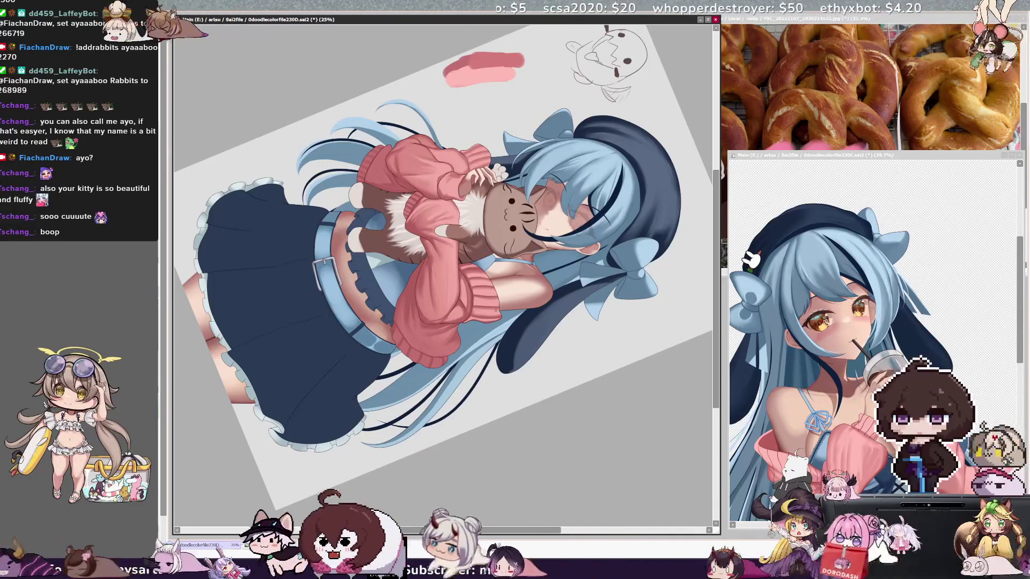
{"action": "key", "text": "ctrl+minus"}
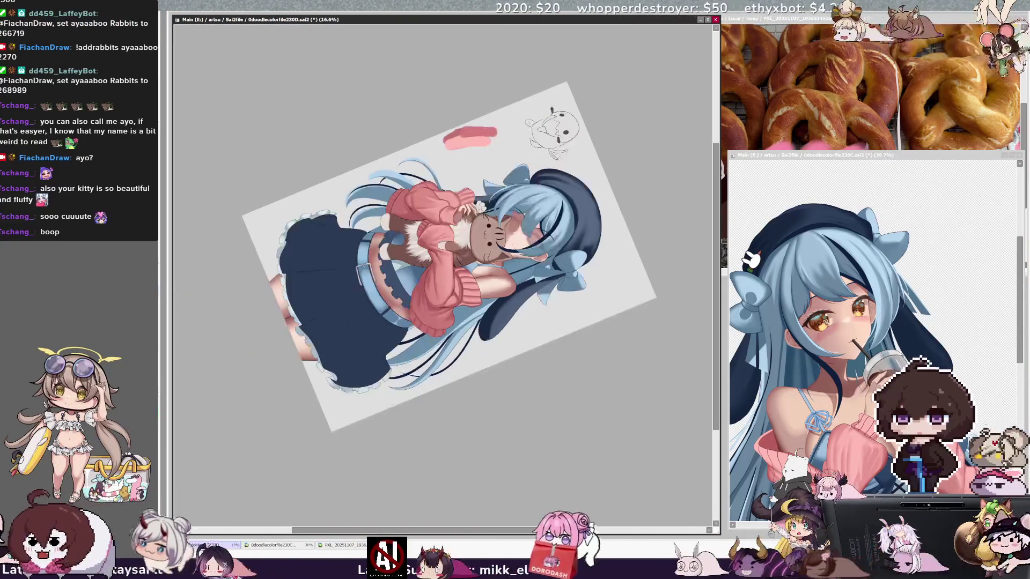
{"action": "key", "text": "Home"}
{"action": "key", "text": "ctrl+plus"}
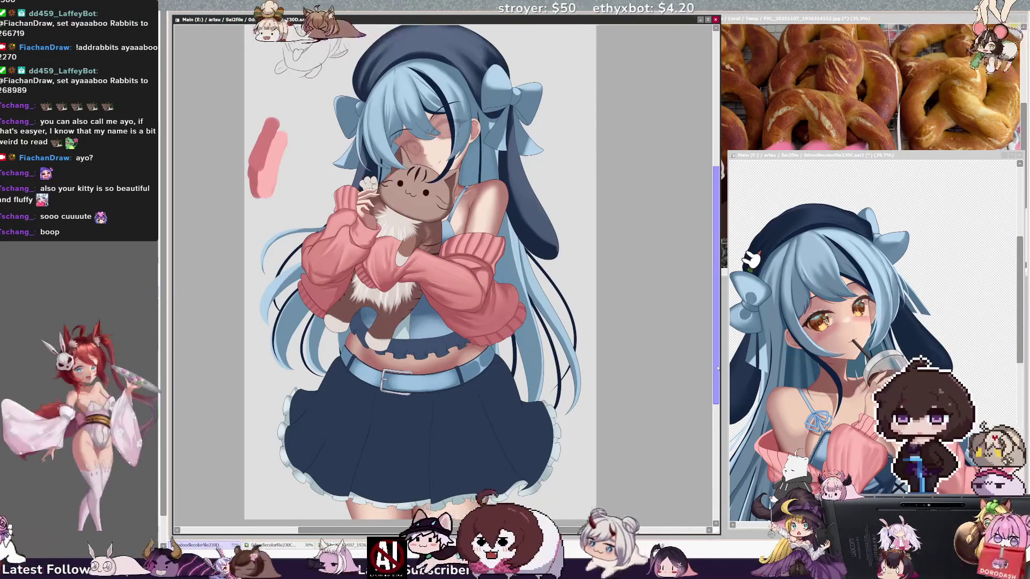
- Scroll the canvas up slightly and rotate the view counter-clockwise
{"action": "left_click_drag", "start_coordinate": [717, 366], "coordinate": [716, 353]}
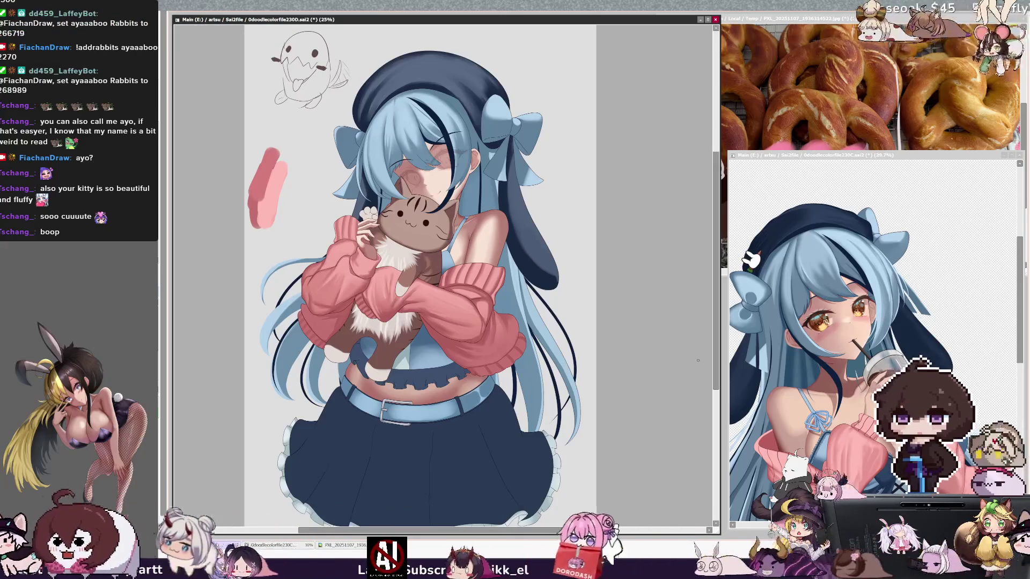
{"action": "key", "text": "Delete"}
{"action": "key", "text": "Delete"}
{"action": "key", "text": "Delete"}
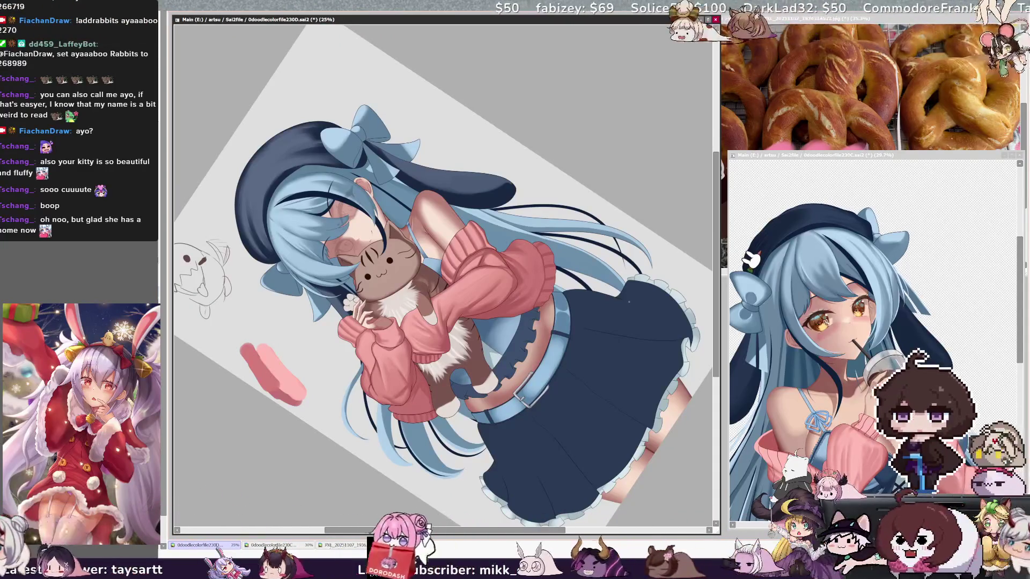
- Reset the view rotation upright, set brush size to 28, and pick the sweater's Layer25
{"action": "key", "text": "Home"}
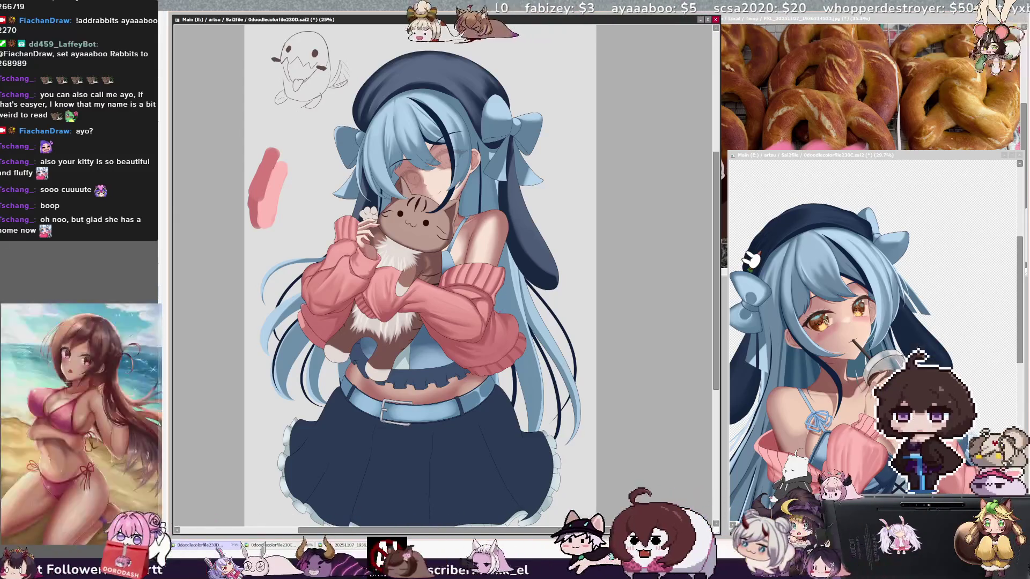
{"action": "key", "text": "bracketleft"}
{"action": "key", "text": "bracketleft"}
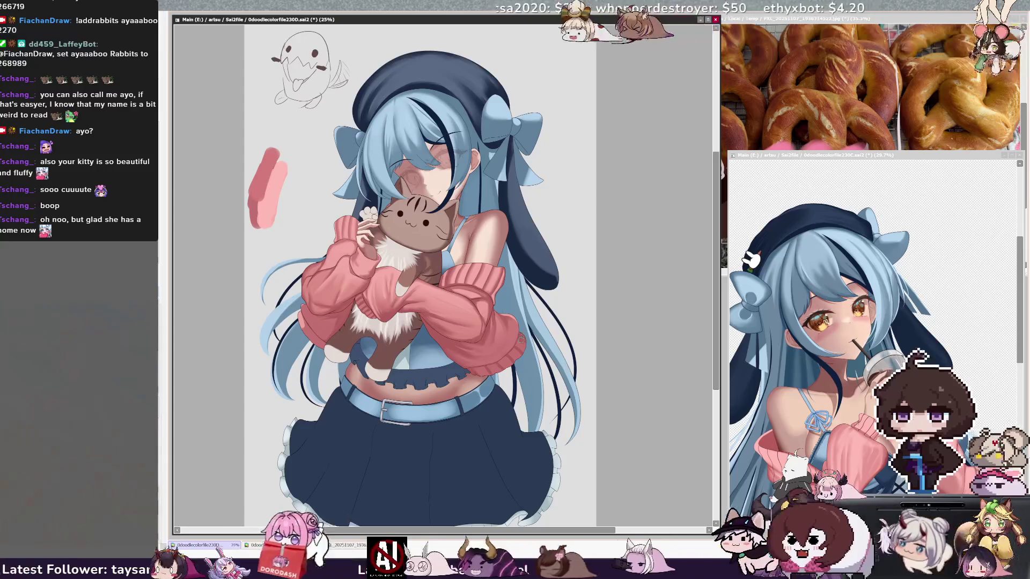
{"action": "key", "text": "bracketleft"}
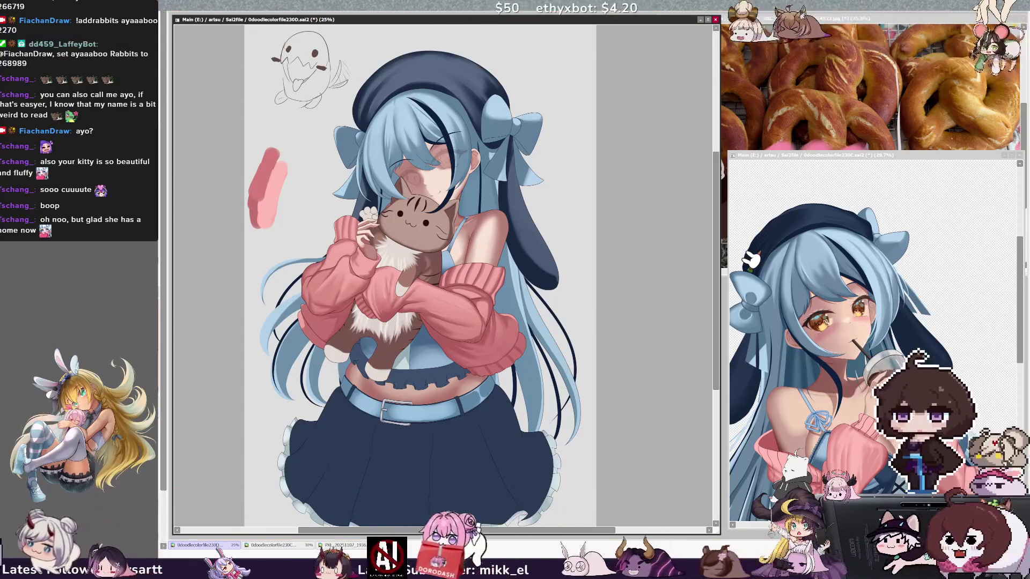
{"action": "left_click", "coordinate": [514, 340], "text": "ctrl+shift"}
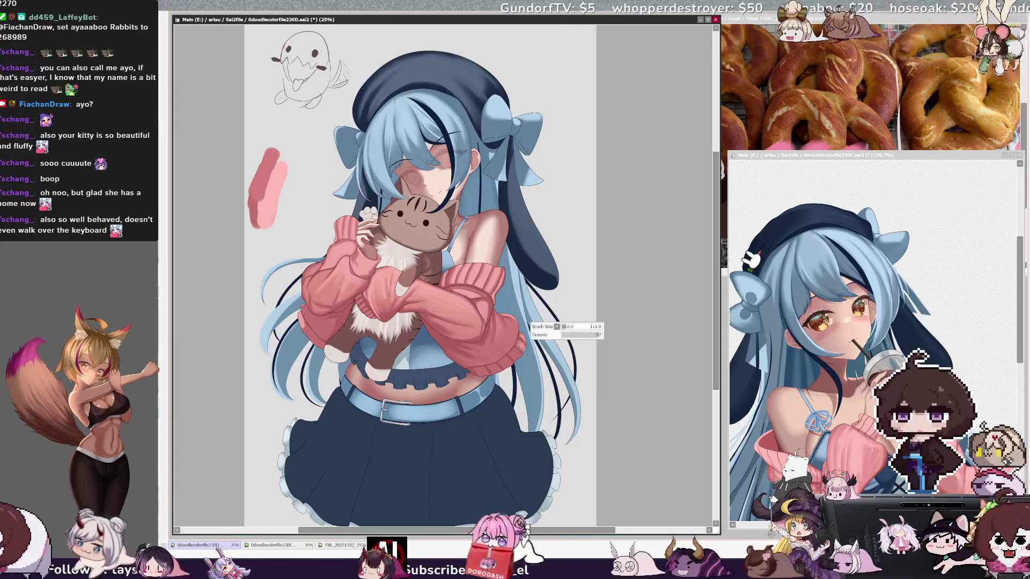
- Reduce the brush size from 111 to 83 and reselect Layer25 from the sweater
{"action": "left_click_drag", "start_coordinate": [520, 346], "coordinate": [514, 351]}
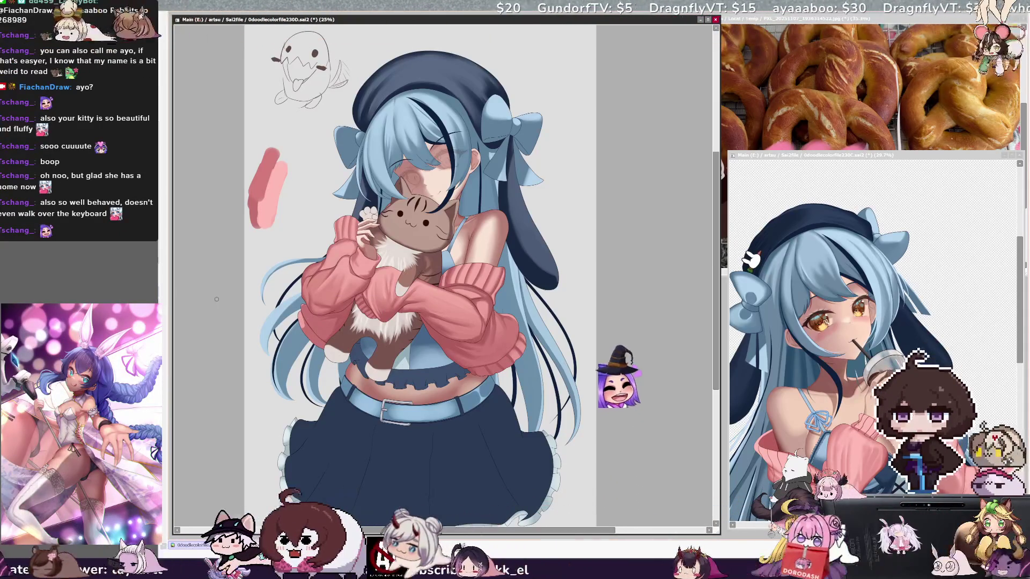
{"action": "key", "text": "bracketleft"}
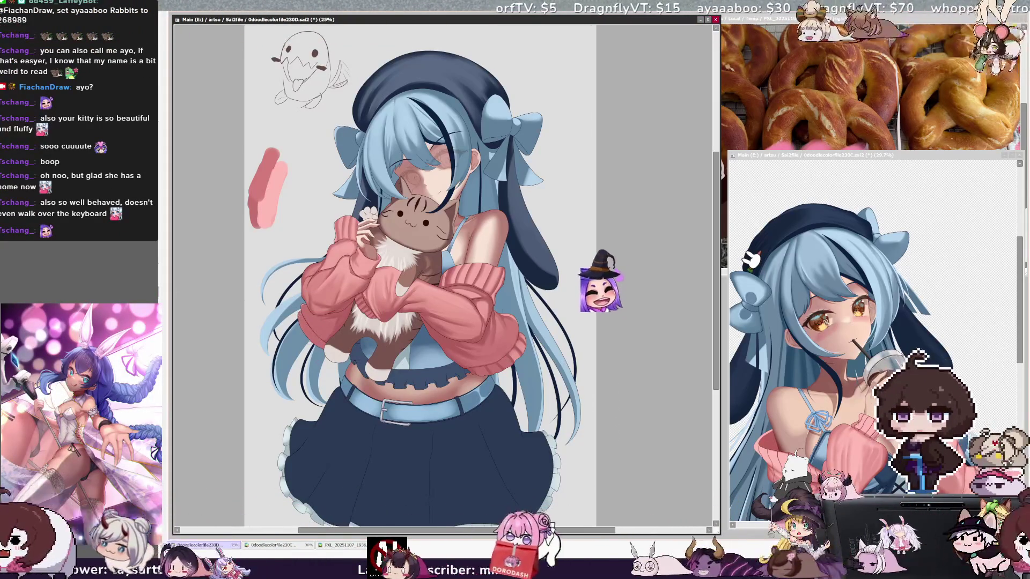
{"action": "key", "text": "bracketleft"}
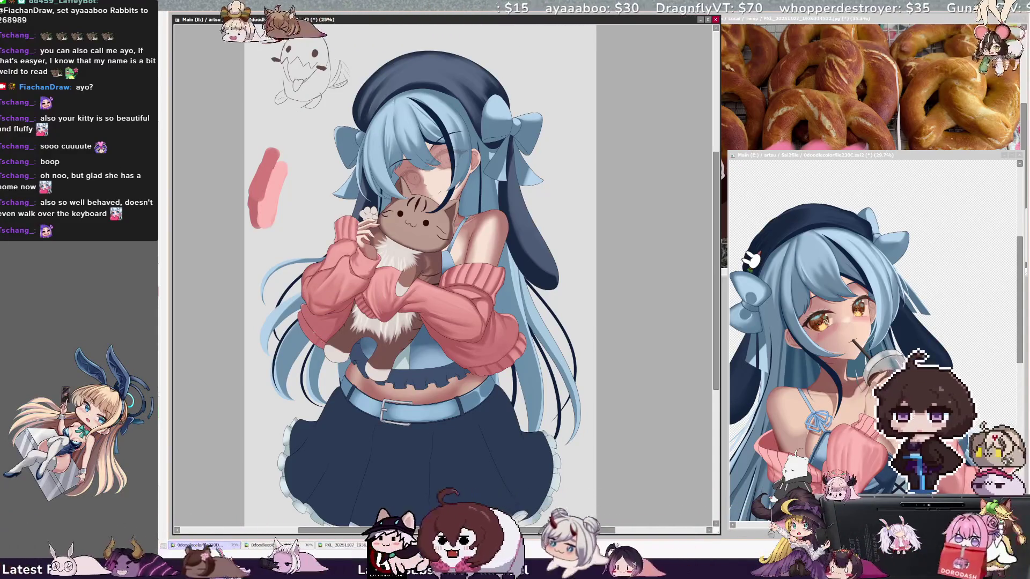
{"action": "left_click", "coordinate": [314, 332], "text": "ctrl+shift"}
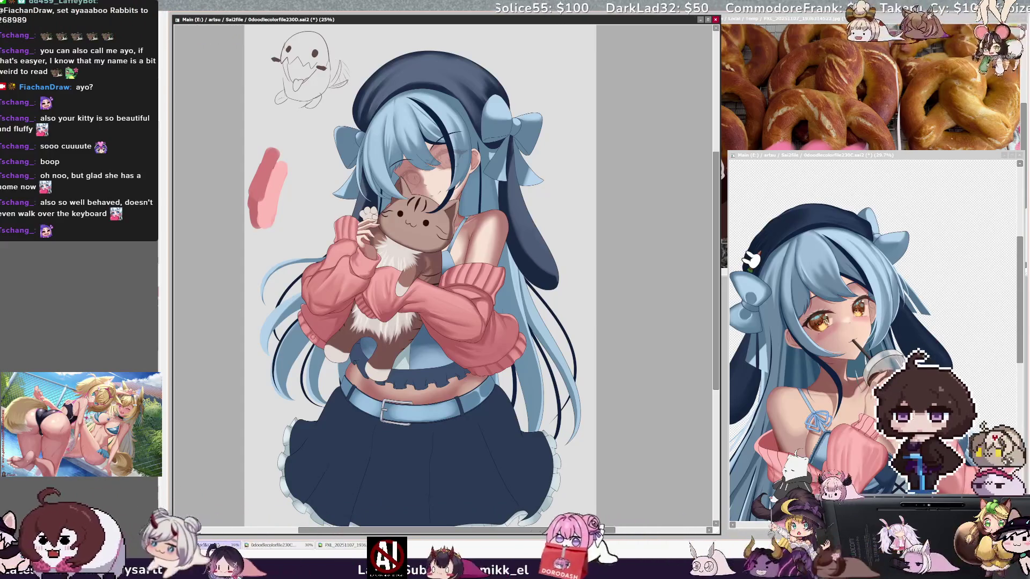
{"action": "key", "text": "bracketright"}
{"action": "key", "text": "bracketright"}
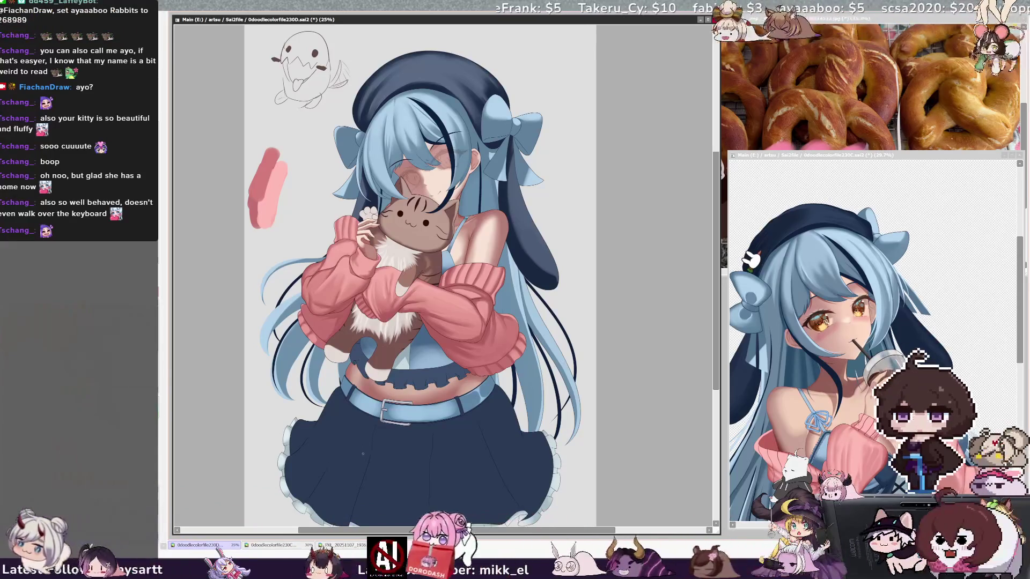
{"action": "left_click_drag", "start_coordinate": [431, 531], "coordinate": [438, 531]}
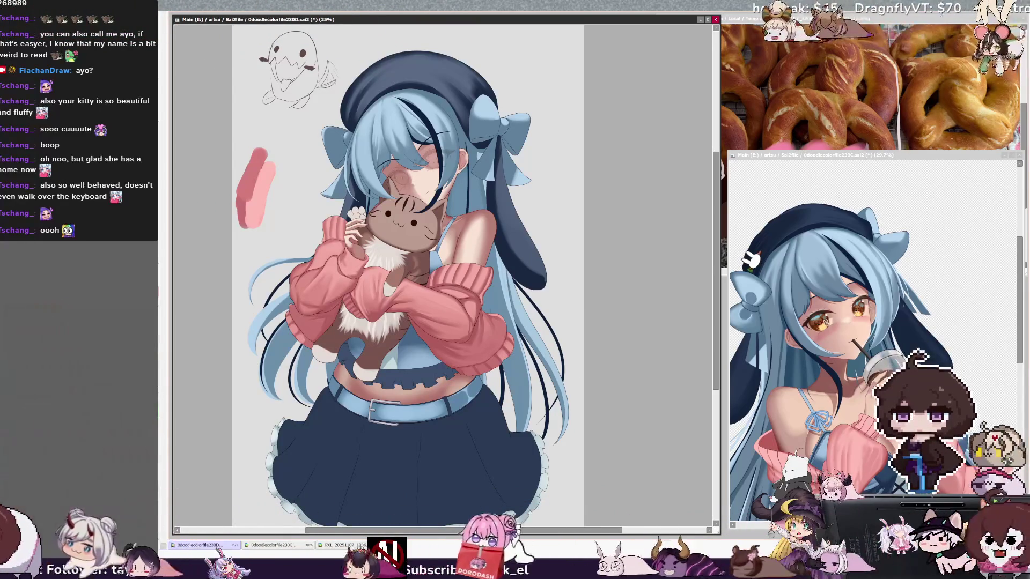
{"action": "left_click", "coordinate": [943, 25]}
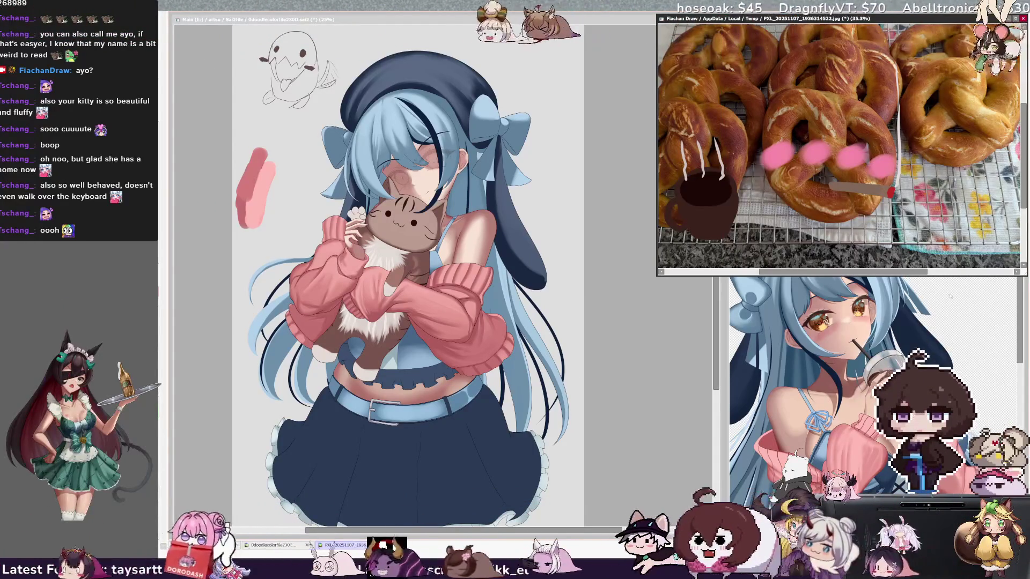
{"action": "mouse_move", "coordinate": [658, 277]}
{"action": "left_mouse_down"}
{"action": "mouse_move", "coordinate": [676, 276]}
{"action": "mouse_move", "coordinate": [677, 263]}
{"action": "left_mouse_up"}
{"action": "key", "text": "ctrl+z"}
{"action": "key", "text": "ctrl+z"}
{"action": "key", "text": "ctrl+z"}
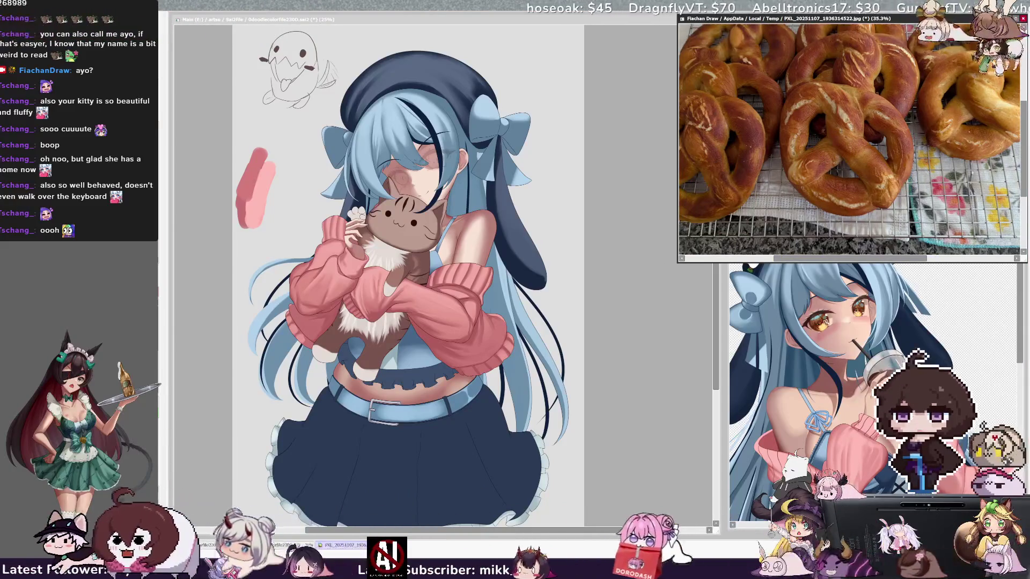
{"action": "scroll", "coordinate": [853, 150], "scroll_direction": "left", "scroll_amount": 2}
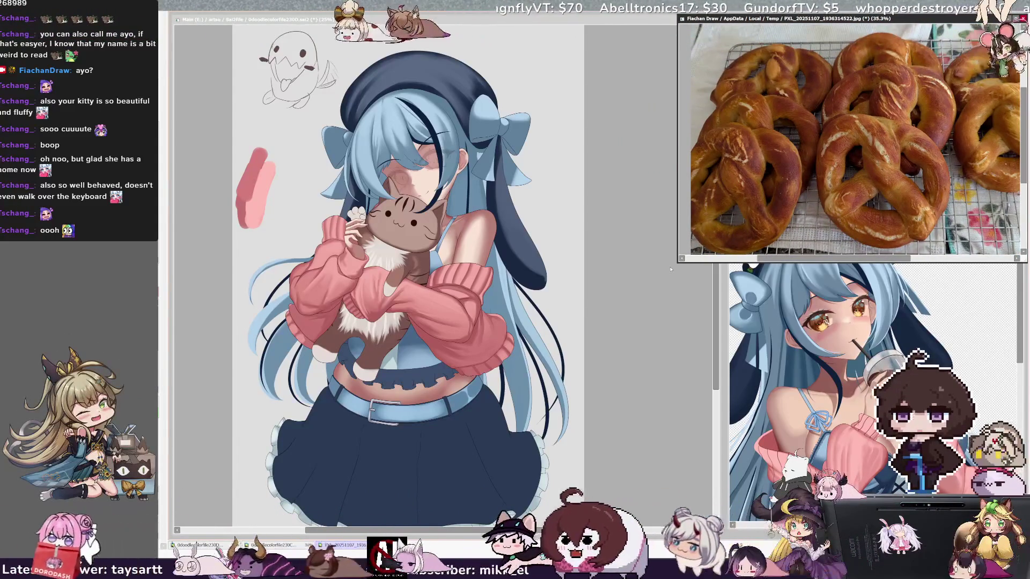
{"action": "mouse_move", "coordinate": [679, 265]}
{"action": "left_mouse_down"}
{"action": "mouse_move", "coordinate": [731, 211]}
{"action": "mouse_move", "coordinate": [725, 220]}
{"action": "left_mouse_up"}
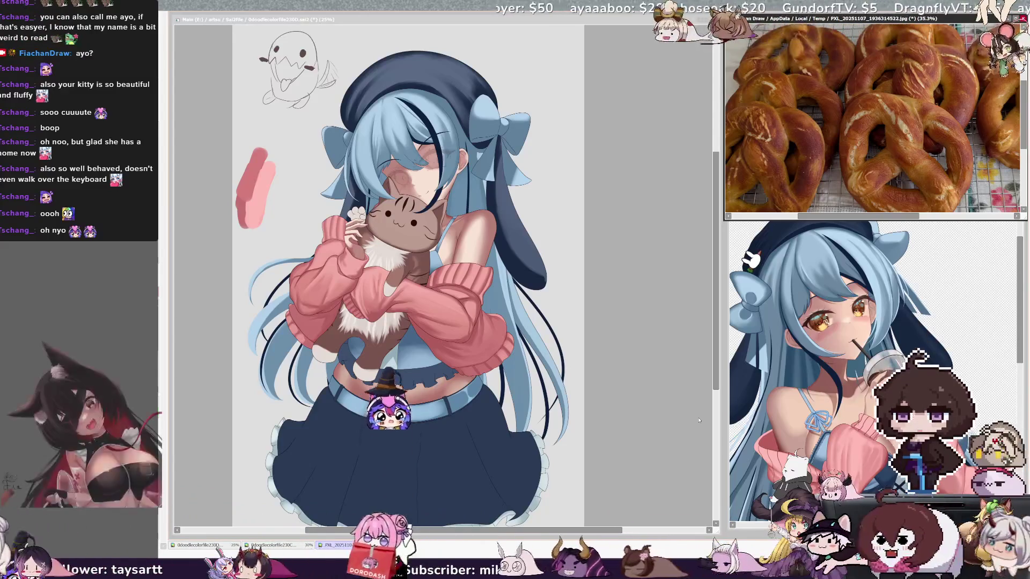
{"action": "left_click_drag", "start_coordinate": [699, 420], "coordinate": [741, 421]}
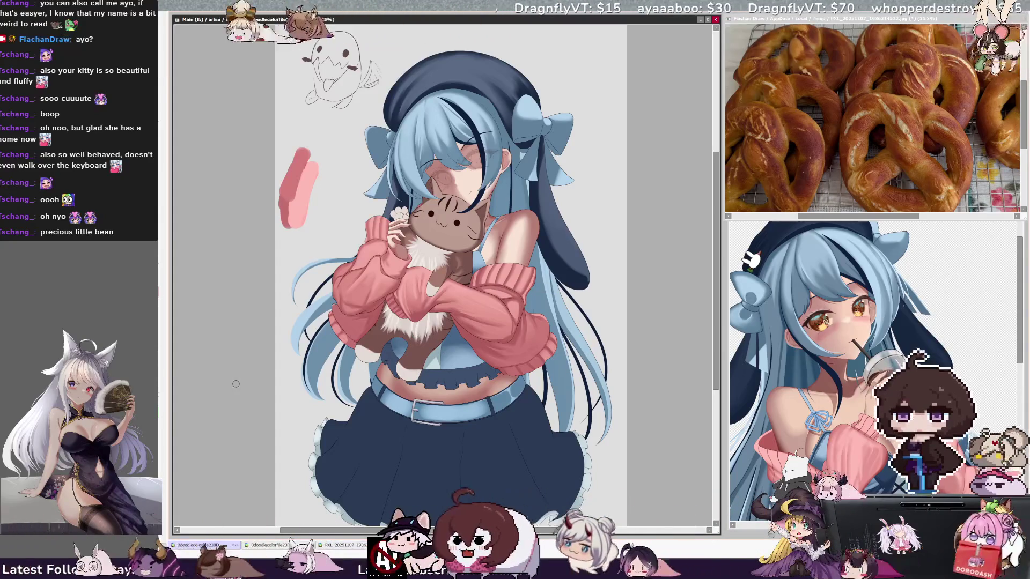
{"action": "key", "text": "bracketright"}
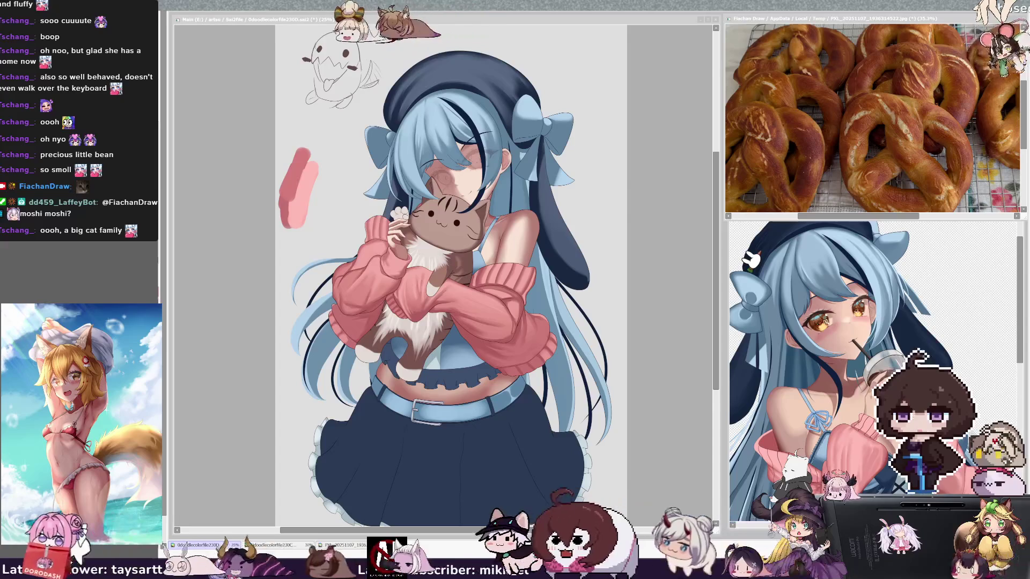
- Briefly mirror the canvas view to check the drawing, then restore its normal orientation
{"action": "left_click_drag", "start_coordinate": [715, 354], "coordinate": [716, 343]}
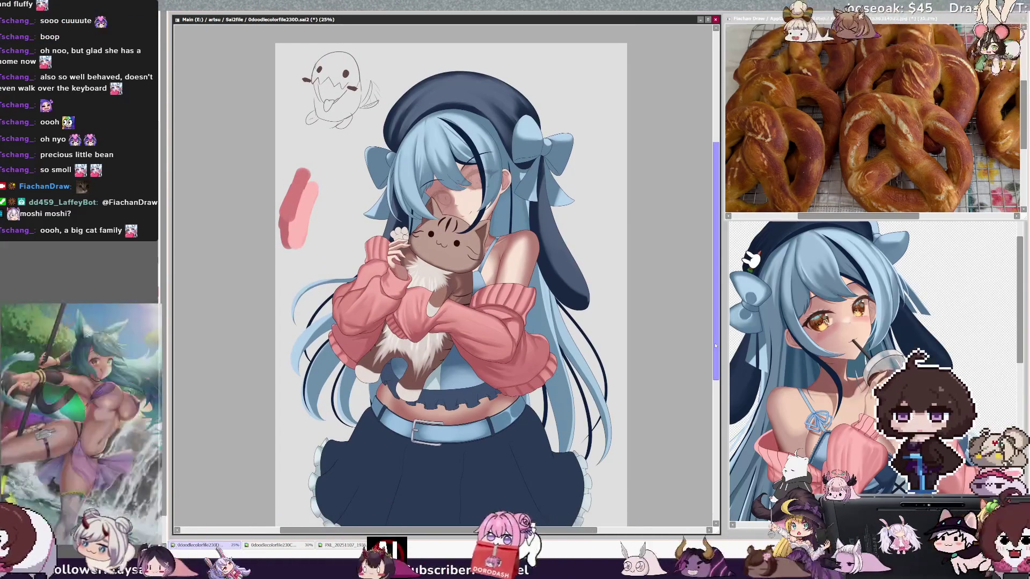
{"action": "key", "text": "h"}
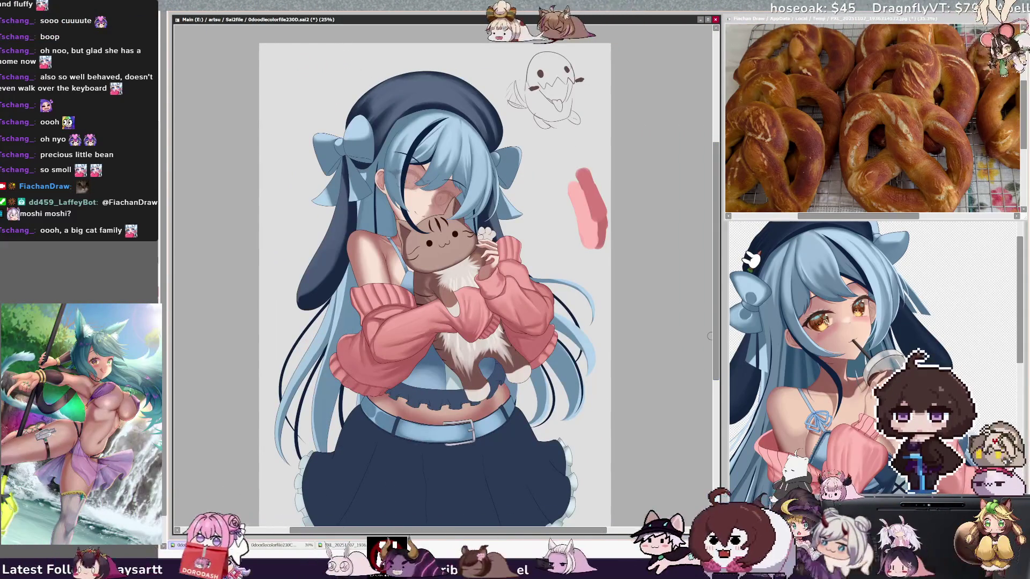
{"action": "key", "text": "h"}
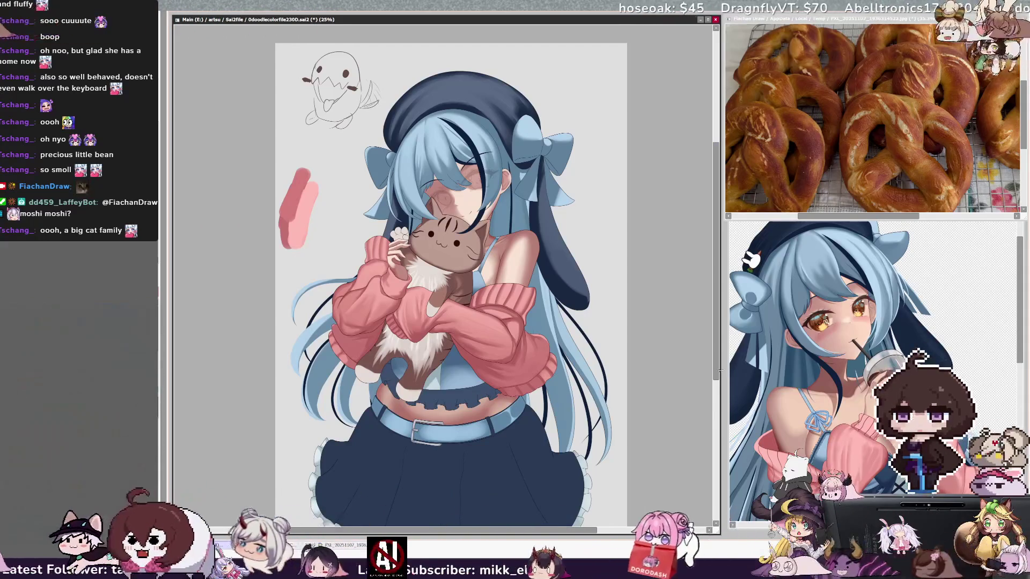
{"action": "scroll", "coordinate": [713, 365], "scroll_direction": "down", "scroll_amount": 3}
{"action": "left_click_drag", "start_coordinate": [717, 387], "coordinate": [715, 376]}
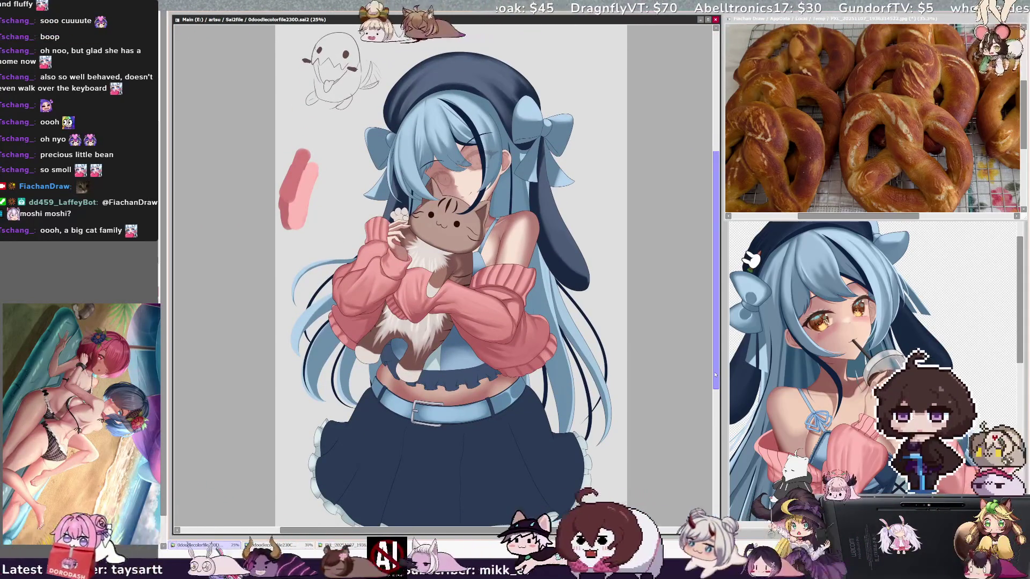
- Narrow the main window and bring the bubble-tea girl reference forward, panned to her hands
{"action": "left_click_drag", "start_coordinate": [719, 375], "coordinate": [690, 376]}
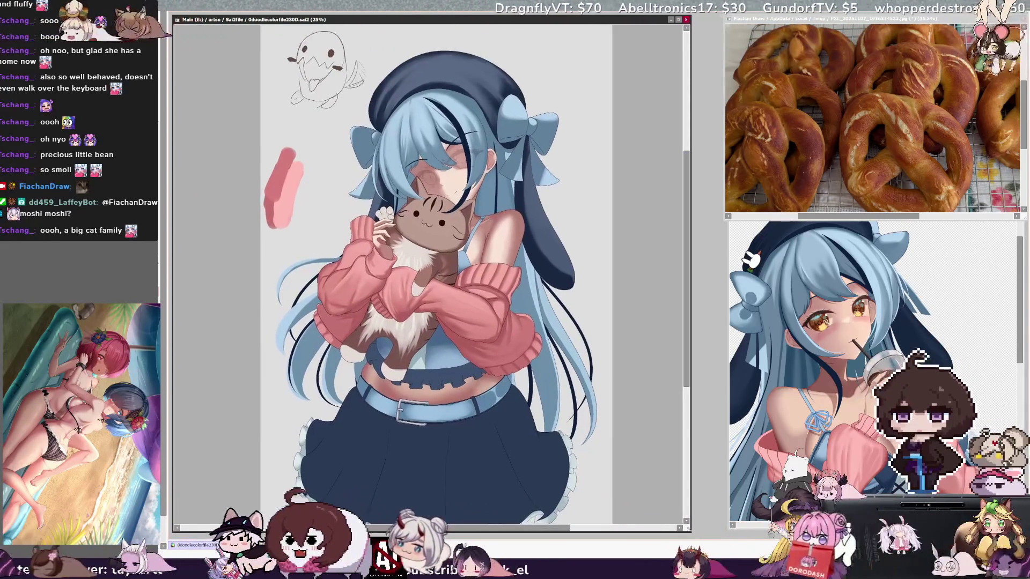
{"action": "left_click", "coordinate": [778, 349]}
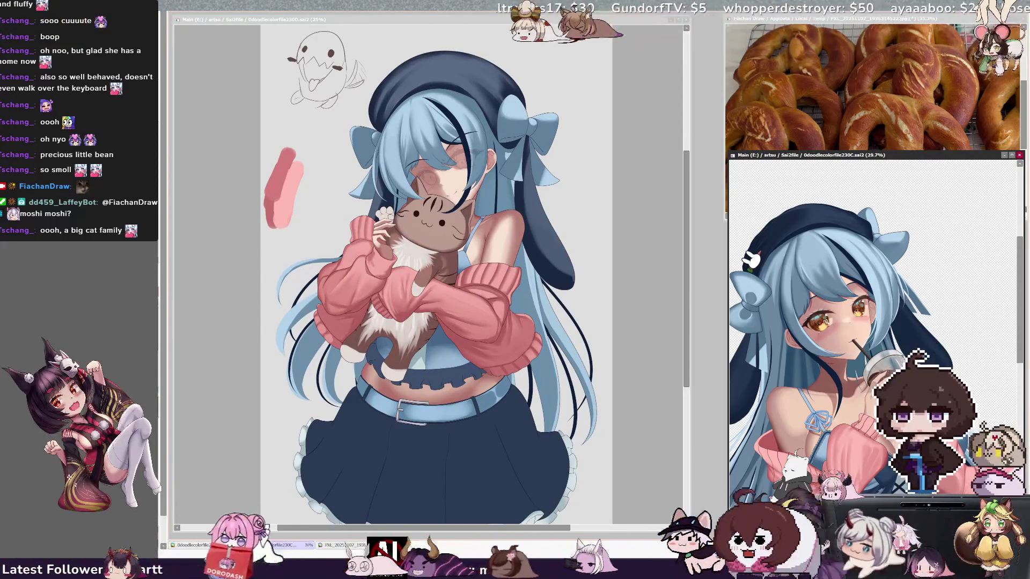
{"action": "left_click_drag", "start_coordinate": [837, 375], "coordinate": [879, 274]}
{"action": "scroll", "coordinate": [874, 338], "scroll_direction": "up", "scroll_amount": 2}
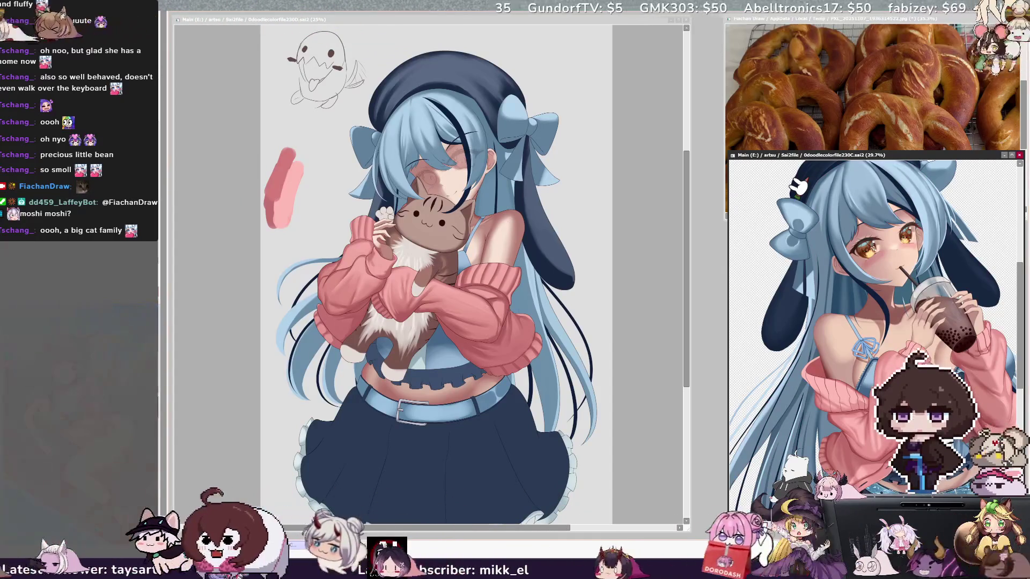
{"action": "left_click", "coordinate": [429, 268]}
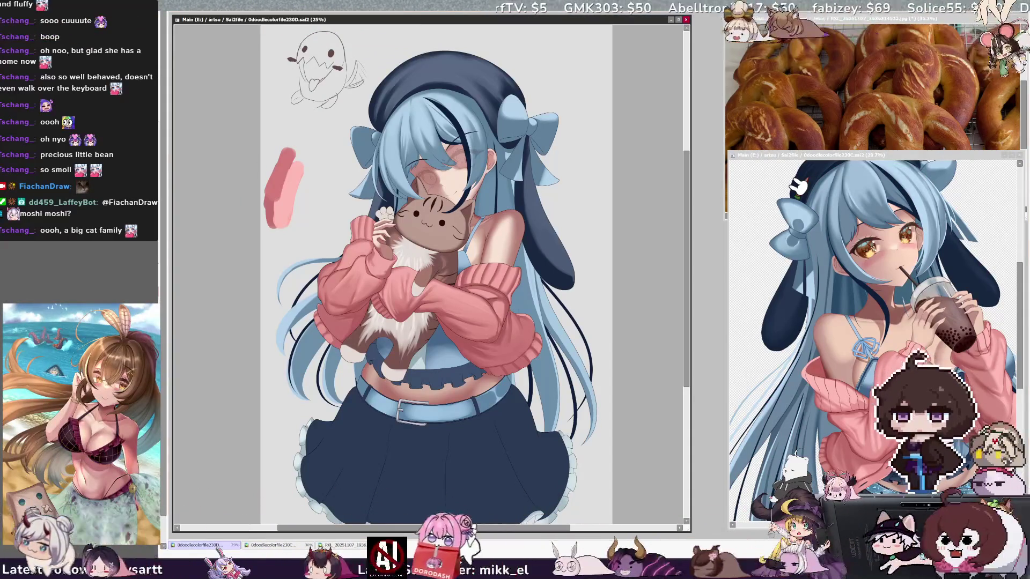
- Create a new blank canvas, NewCanvas1, and move it aside
{"action": "key", "text": "ctrl+n"}
{"action": "key", "text": "Return"}
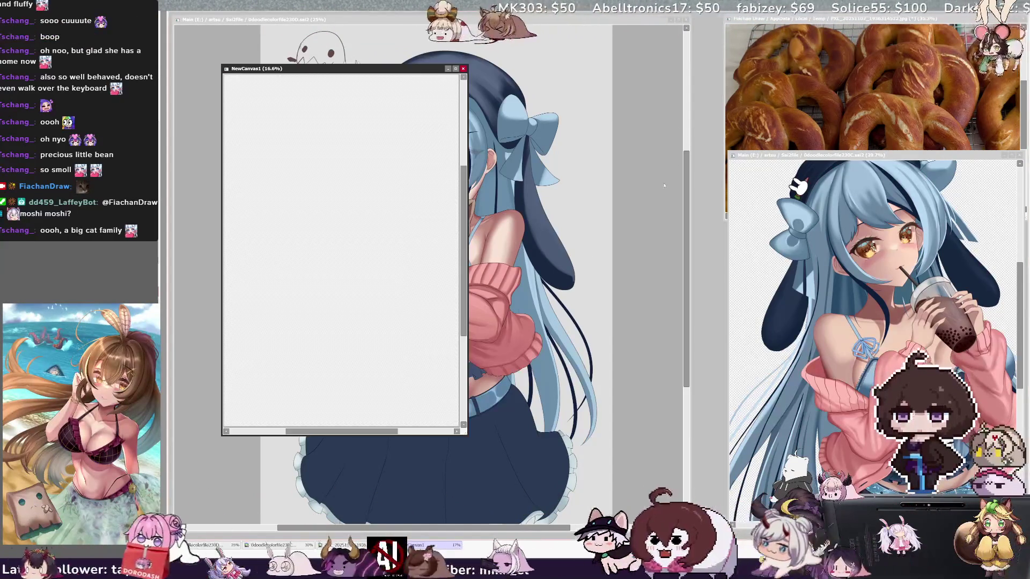
{"action": "left_click_drag", "start_coordinate": [420, 70], "coordinate": [370, 39]}
- Zoom the finished illustration out to 12.5% and shift it to the right
{"action": "left_click", "coordinate": [413, 36]}
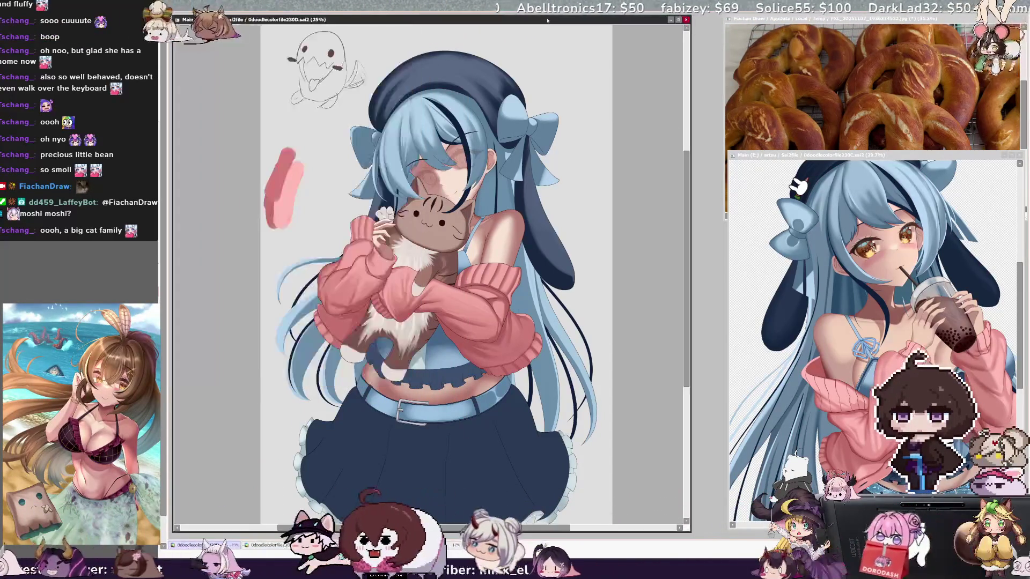
{"action": "key", "text": "ctrl+minus"}
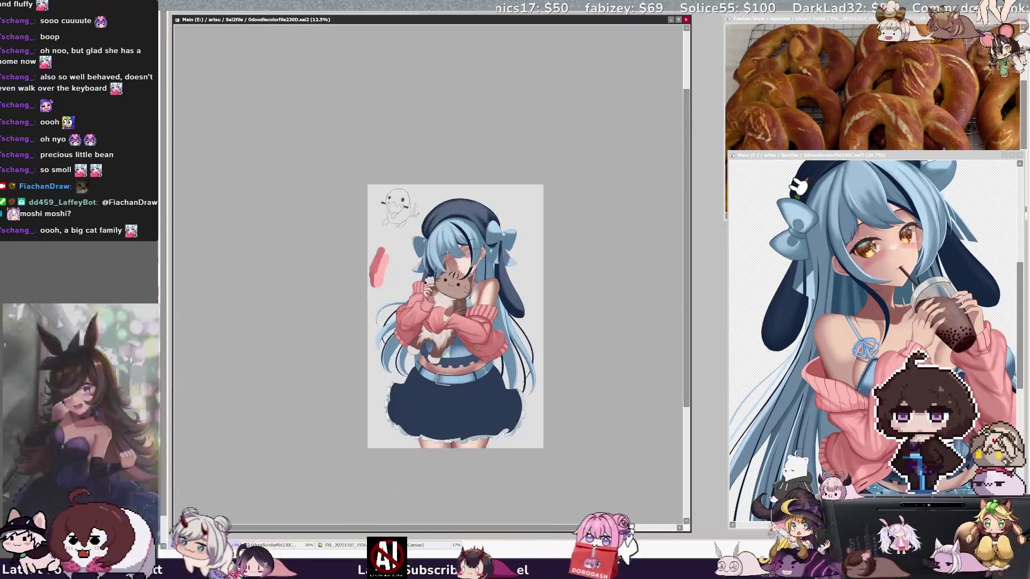
{"action": "scroll", "coordinate": [311, 214], "scroll_direction": "down", "scroll_amount": 1}
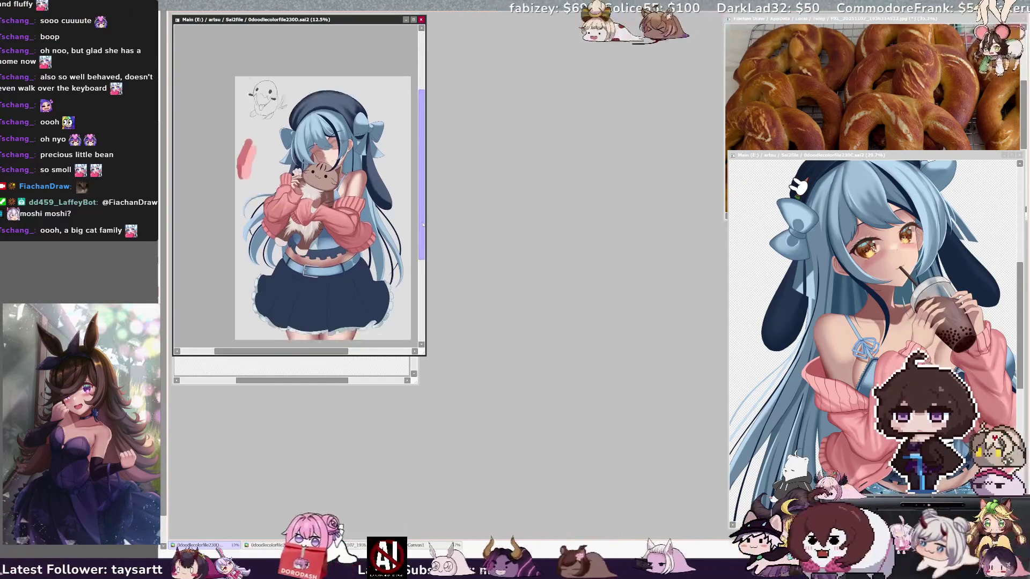
{"action": "scroll", "coordinate": [311, 214], "scroll_direction": "right", "scroll_amount": 1}
{"action": "mouse_move", "coordinate": [300, 19]}
{"action": "left_mouse_down"}
{"action": "mouse_move", "coordinate": [644, 22]}
{"action": "mouse_move", "coordinate": [631, 22]}
{"action": "left_mouse_up"}
- Reposition and enlarge the NewCanvas1 window, then zoom it to 25%
{"action": "left_click", "coordinate": [376, 19]}
{"action": "left_click_drag", "start_coordinate": [377, 20], "coordinate": [374, 21]}
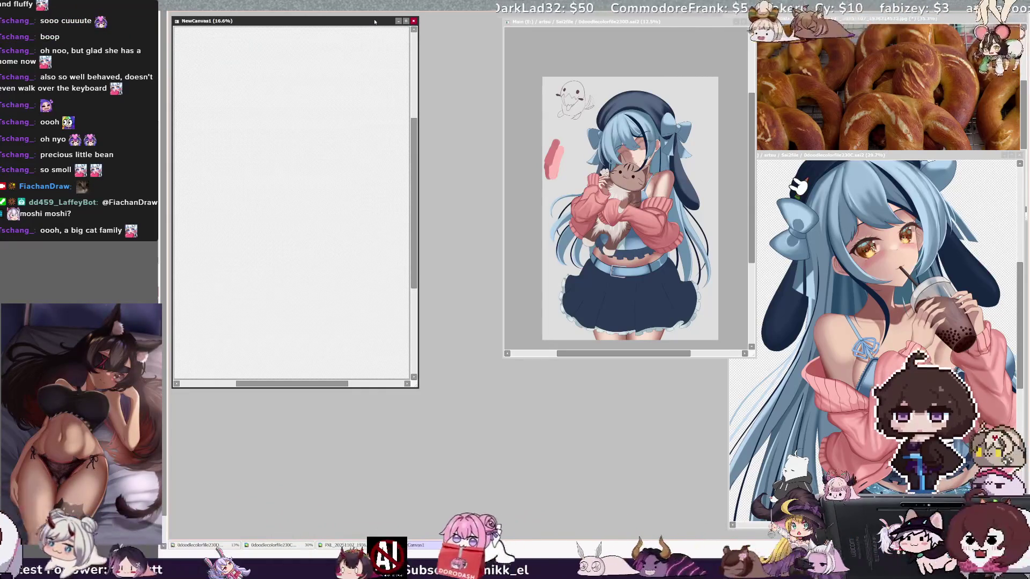
{"action": "mouse_move", "coordinate": [415, 386]}
{"action": "left_mouse_down"}
{"action": "mouse_move", "coordinate": [509, 518]}
{"action": "mouse_move", "coordinate": [548, 534]}
{"action": "left_mouse_up"}
{"action": "key", "text": "ctrl+plus"}
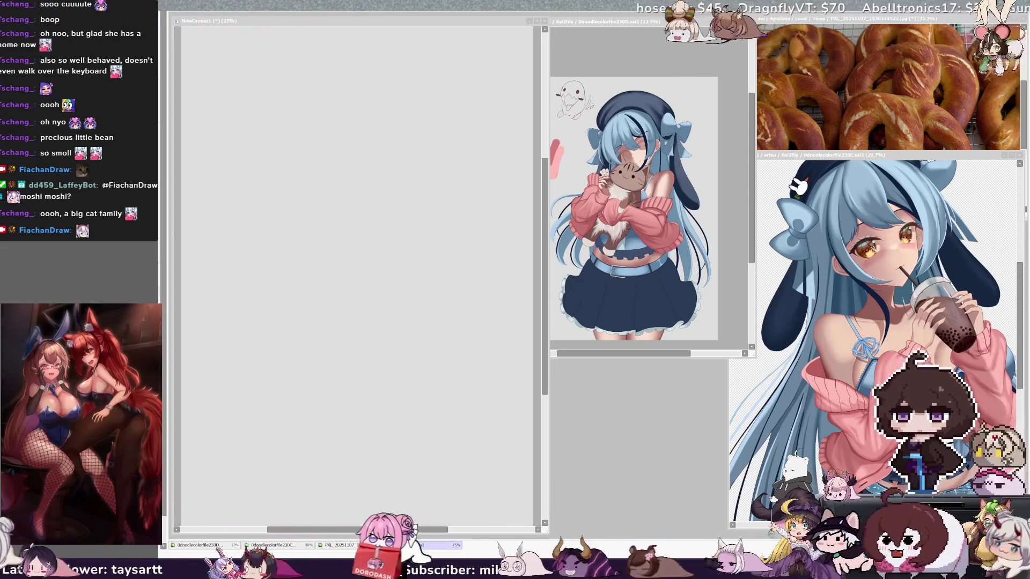
- Zoom the pretzel reference to 25% and make NewCanvas1 active, narrowing its window slightly
{"action": "scroll", "coordinate": [875, 118], "scroll_direction": "down", "scroll_amount": 6}
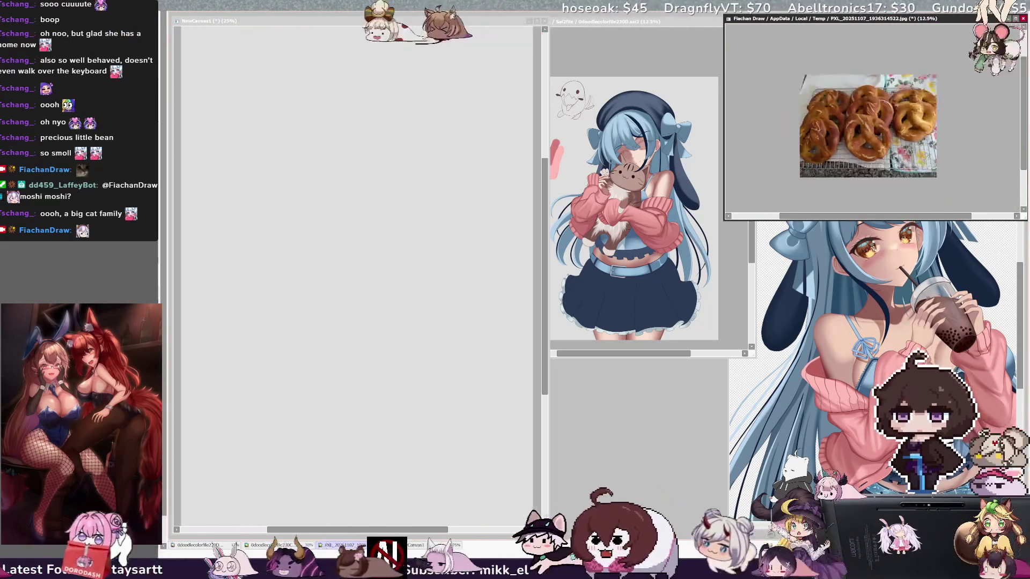
{"action": "scroll", "coordinate": [875, 118], "scroll_direction": "up", "scroll_amount": 4}
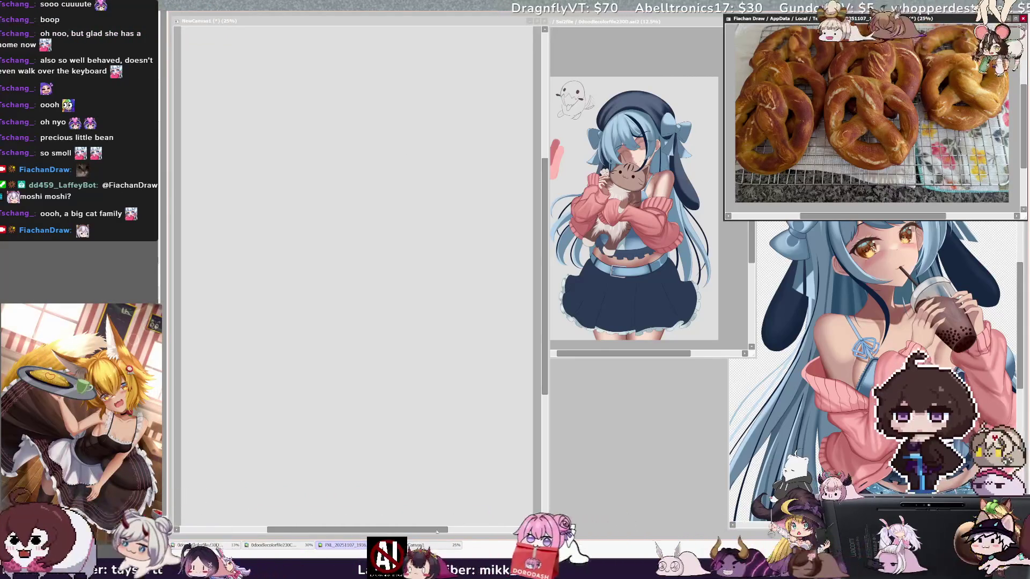
{"action": "left_click", "coordinate": [436, 530]}
{"action": "left_click_drag", "start_coordinate": [548, 268], "coordinate": [543, 268]}
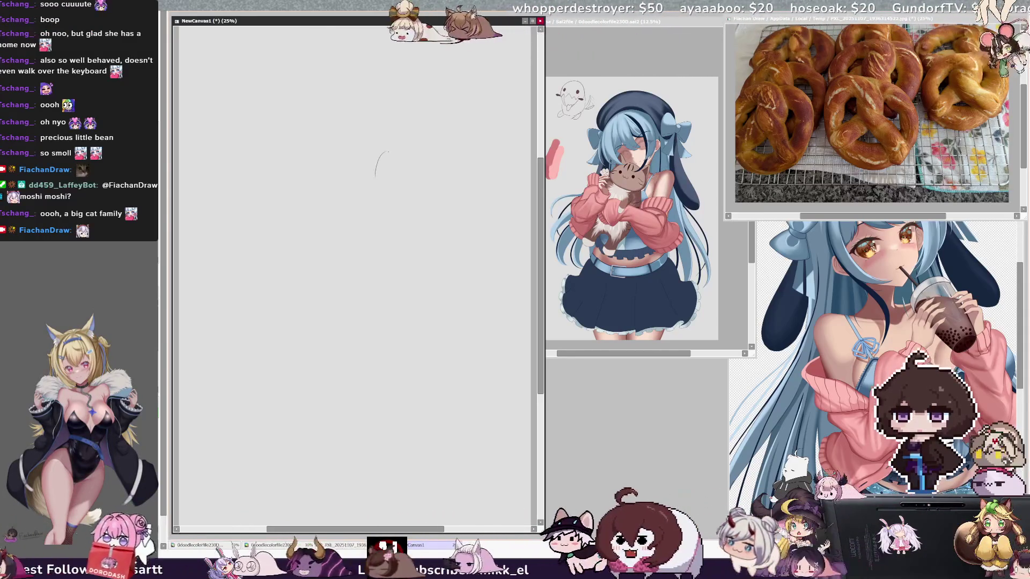
- Sketch the chibi's small round head, lying body with long tail shape, and a dot eye
{"action": "mouse_move", "coordinate": [387, 146]}
{"action": "left_mouse_down"}
{"action": "mouse_move", "coordinate": [367, 178]}
{"action": "mouse_move", "coordinate": [431, 171]}
{"action": "mouse_move", "coordinate": [433, 180]}
{"action": "left_mouse_up"}
{"action": "left_click_drag", "start_coordinate": [412, 123], "coordinate": [390, 143]}
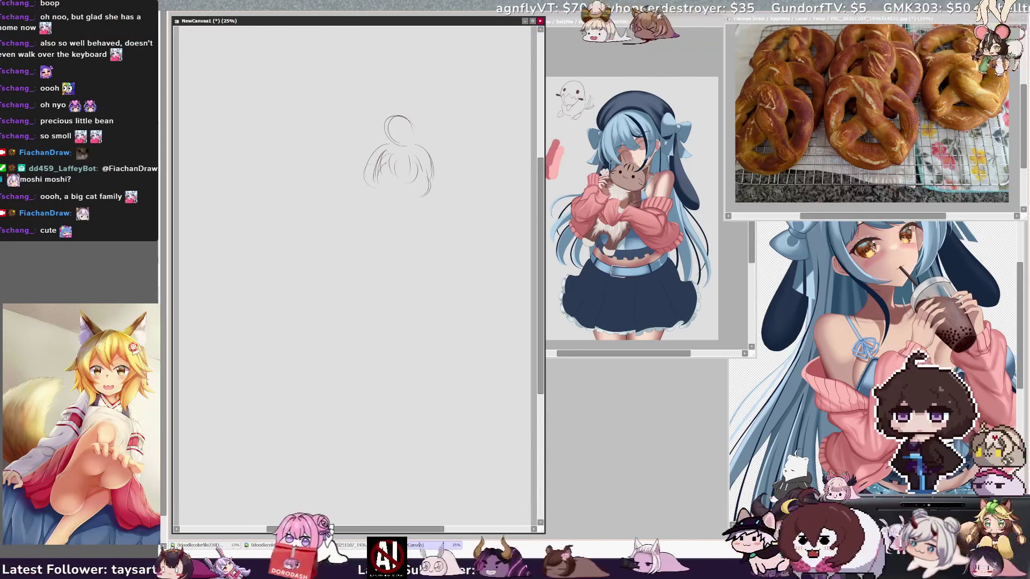
{"action": "left_click_drag", "start_coordinate": [375, 186], "coordinate": [430, 194]}
{"action": "left_click_drag", "start_coordinate": [432, 158], "coordinate": [435, 192]}
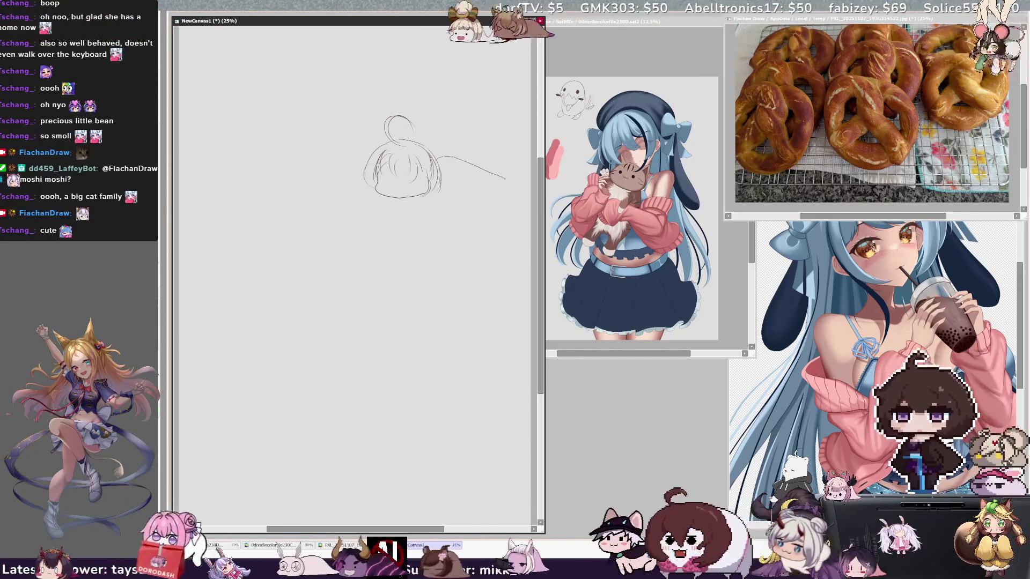
{"action": "left_click_drag", "start_coordinate": [441, 194], "coordinate": [509, 182]}
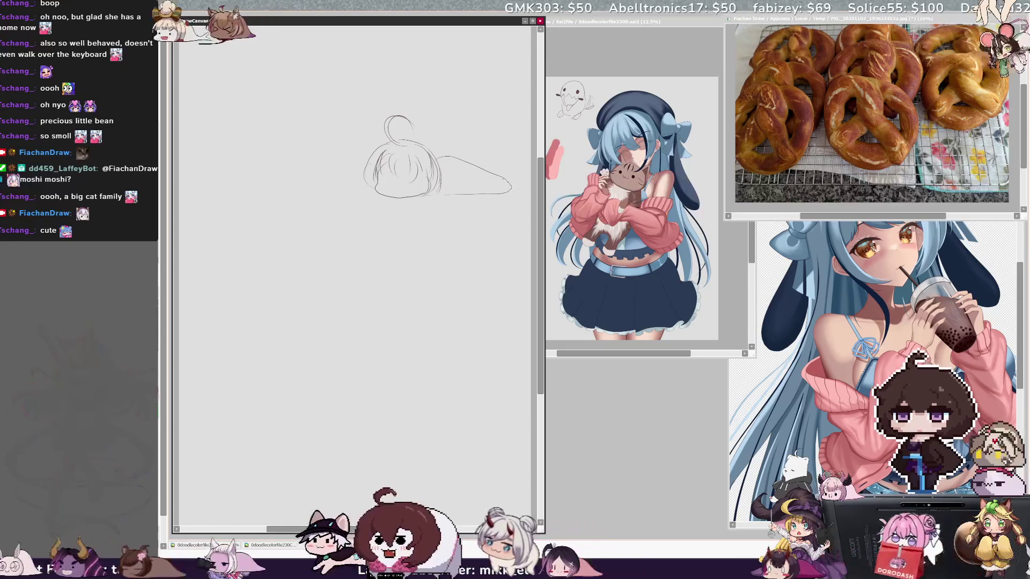
{"action": "left_click_drag", "start_coordinate": [434, 154], "coordinate": [452, 159]}
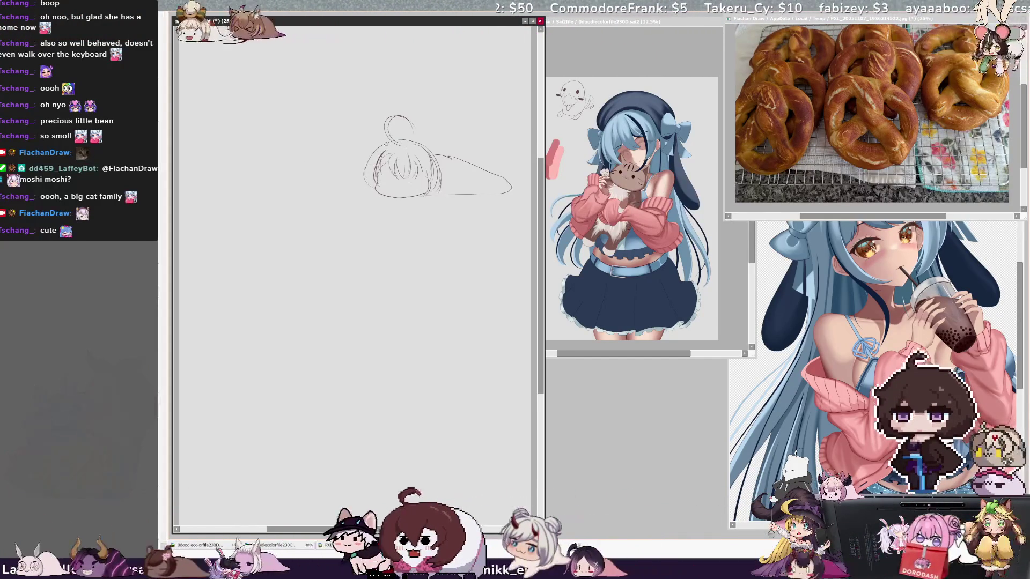
{"action": "left_click_drag", "start_coordinate": [375, 151], "coordinate": [367, 189]}
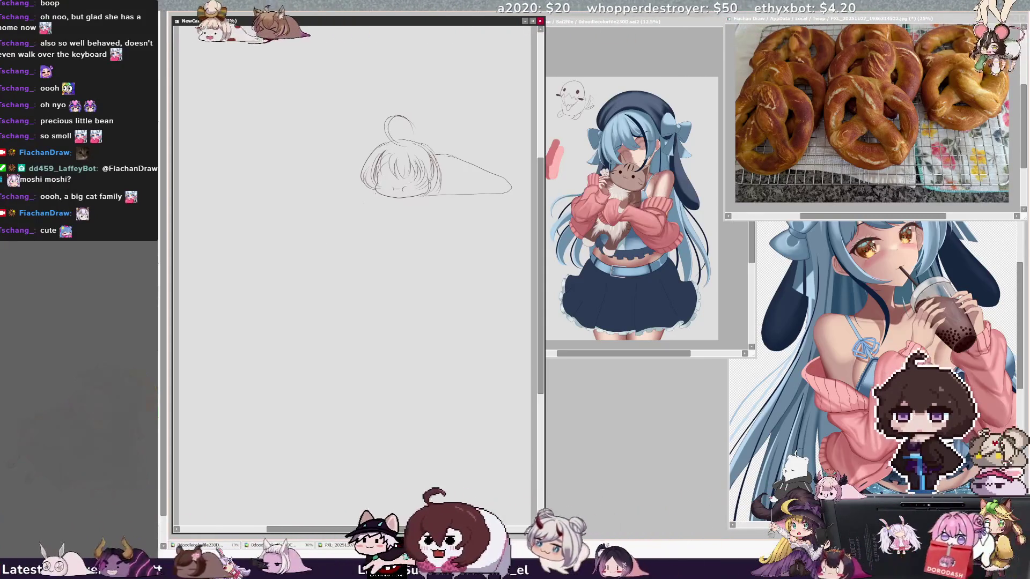
{"action": "left_click", "coordinate": [386, 178]}
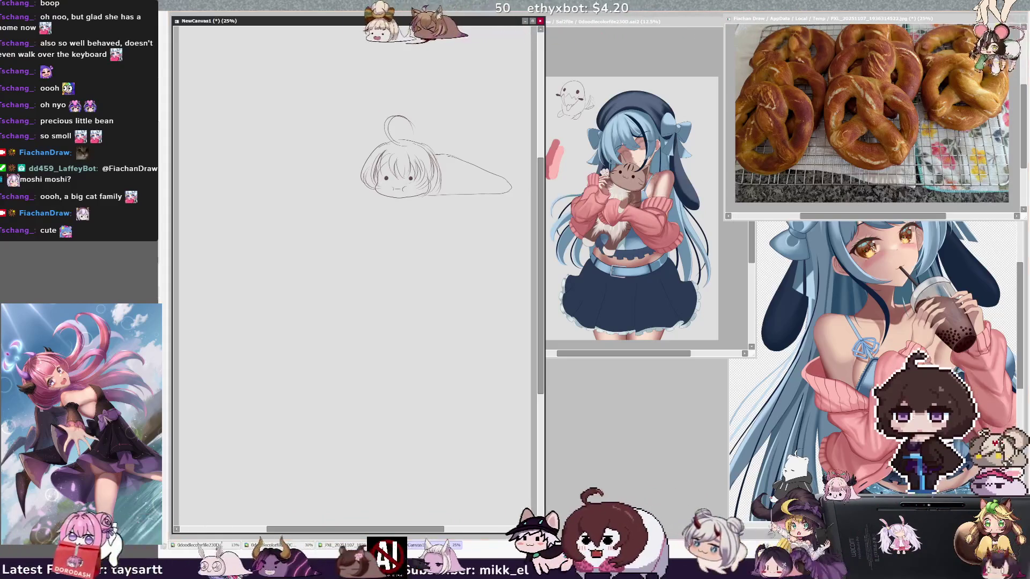
- Undo the stray brown arc and the trial curve
{"action": "left_click_drag", "start_coordinate": [386, 176], "coordinate": [402, 188]}
{"action": "left_click_drag", "start_coordinate": [291, 174], "coordinate": [275, 166]}
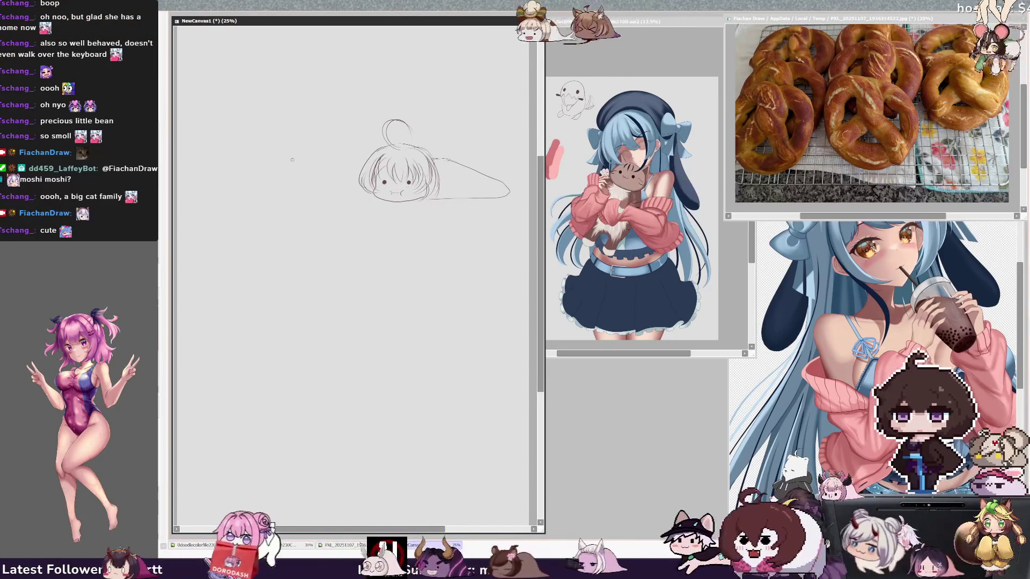
{"action": "key", "text": "ctrl+z"}
{"action": "mouse_move", "coordinate": [273, 157]}
{"action": "left_mouse_down"}
{"action": "mouse_move", "coordinate": [291, 150]}
{"action": "mouse_move", "coordinate": [279, 179]}
{"action": "left_mouse_up"}
{"action": "key", "text": "ctrl+z"}
{"action": "key", "text": "ctrl+z"}
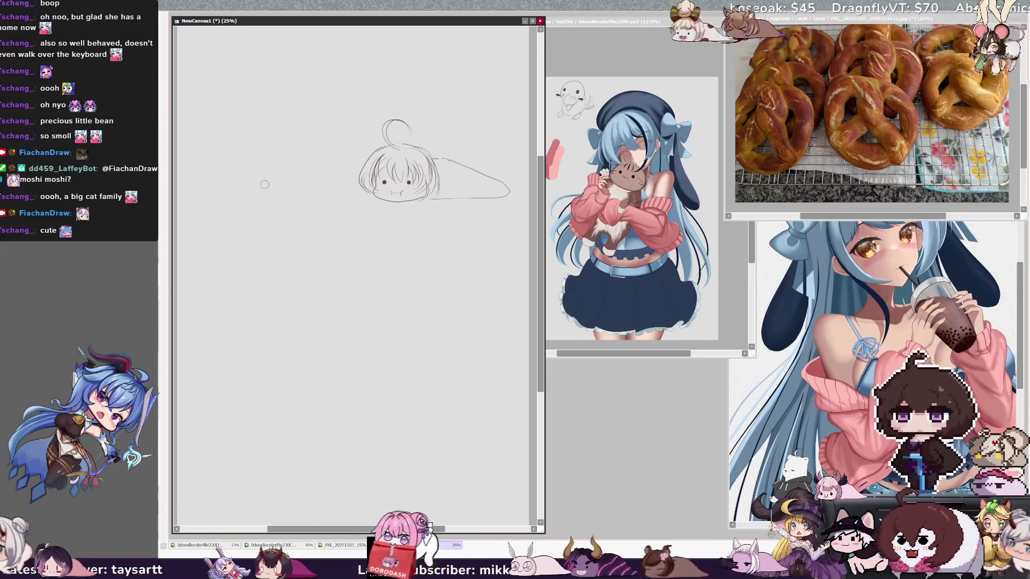
- Draw a thick brown pretzel leg and its centre crossing stroke
{"action": "left_click_drag", "start_coordinate": [337, 155], "coordinate": [340, 183]}
{"action": "left_click_drag", "start_coordinate": [293, 138], "coordinate": [331, 185]}
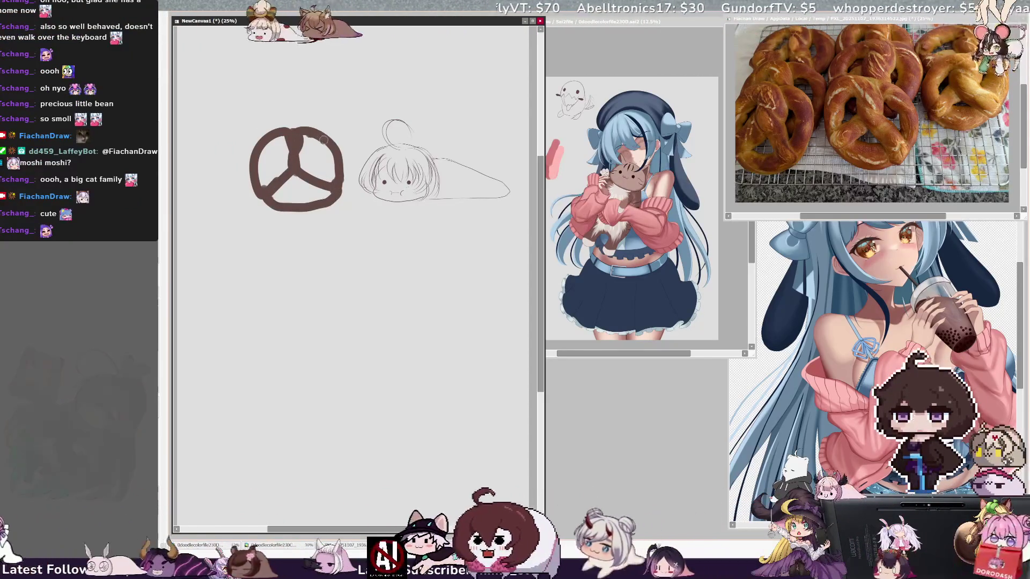
{"action": "left_click_drag", "start_coordinate": [294, 143], "coordinate": [285, 136]}
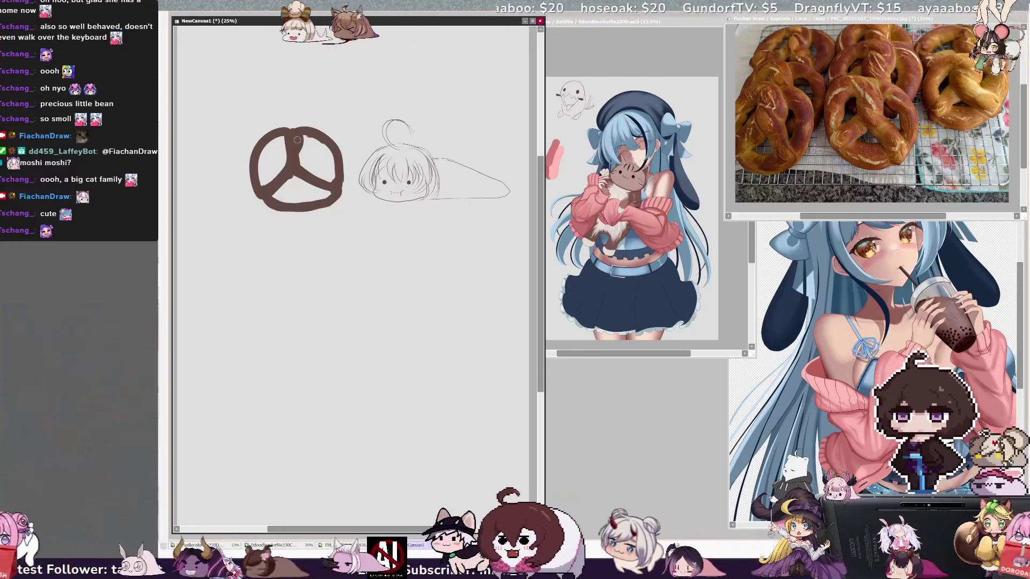
- Paint light and dark brown shading through the pretzel, then set brush size to 57
{"action": "mouse_move", "coordinate": [300, 152]}
{"action": "left_mouse_down"}
{"action": "mouse_move", "coordinate": [295, 169]}
{"action": "mouse_move", "coordinate": [332, 186]}
{"action": "left_mouse_up"}
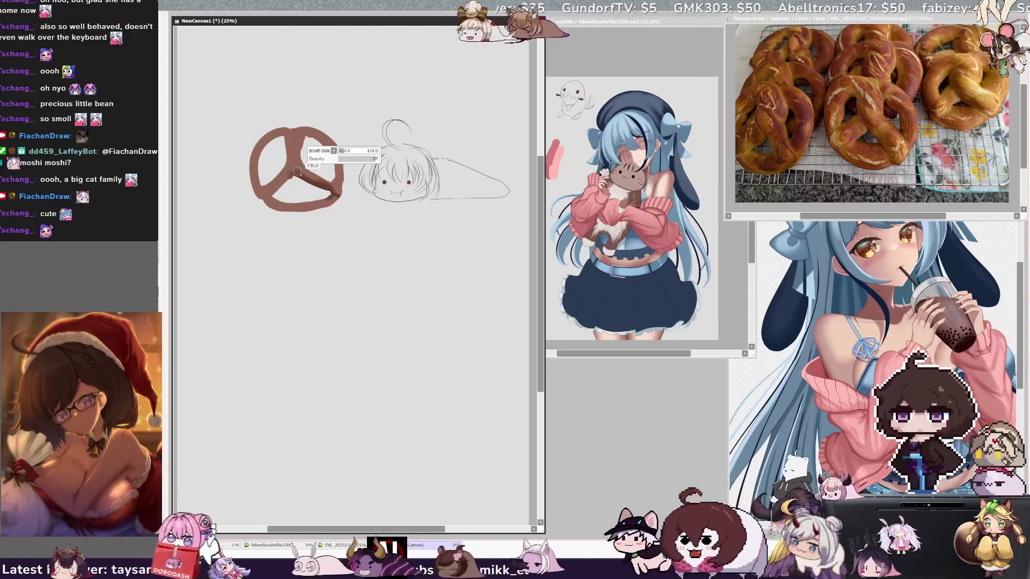
{"action": "left_click_drag", "start_coordinate": [305, 165], "coordinate": [286, 141]}
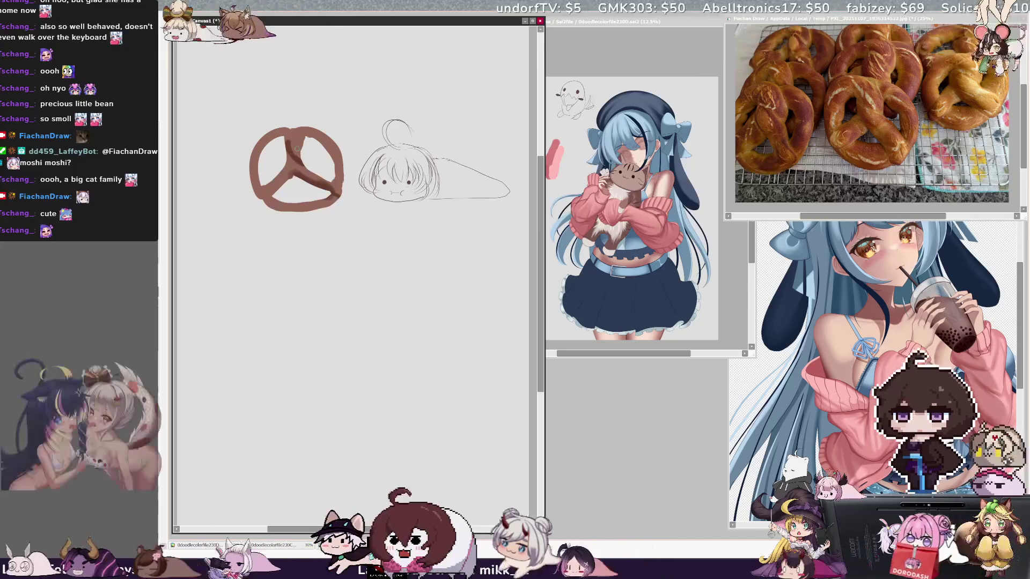
{"action": "left_click_drag", "start_coordinate": [304, 175], "coordinate": [285, 136]}
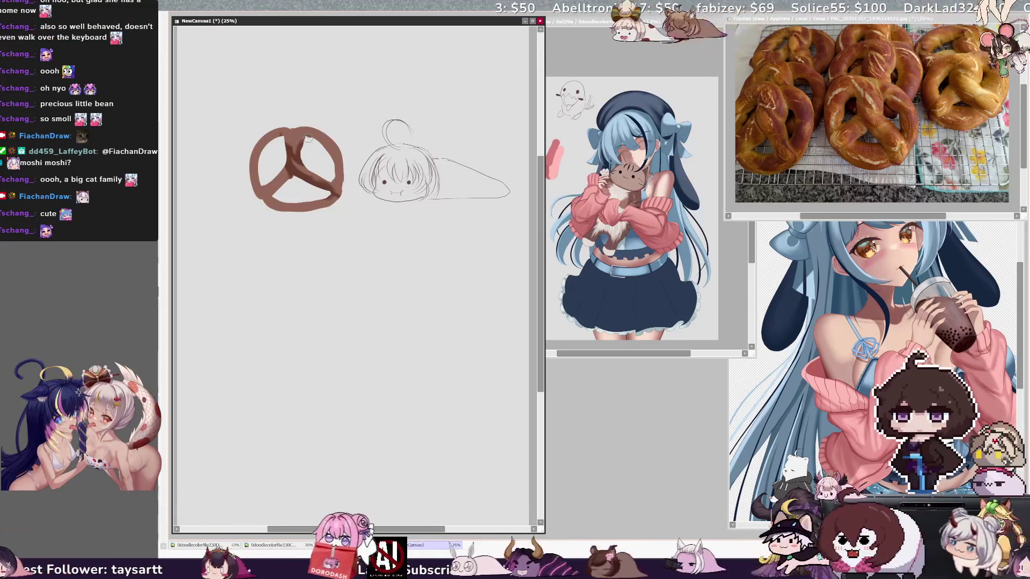
{"action": "left_click_drag", "start_coordinate": [313, 209], "coordinate": [337, 199]}
{"action": "left_click_drag", "start_coordinate": [269, 193], "coordinate": [259, 197]}
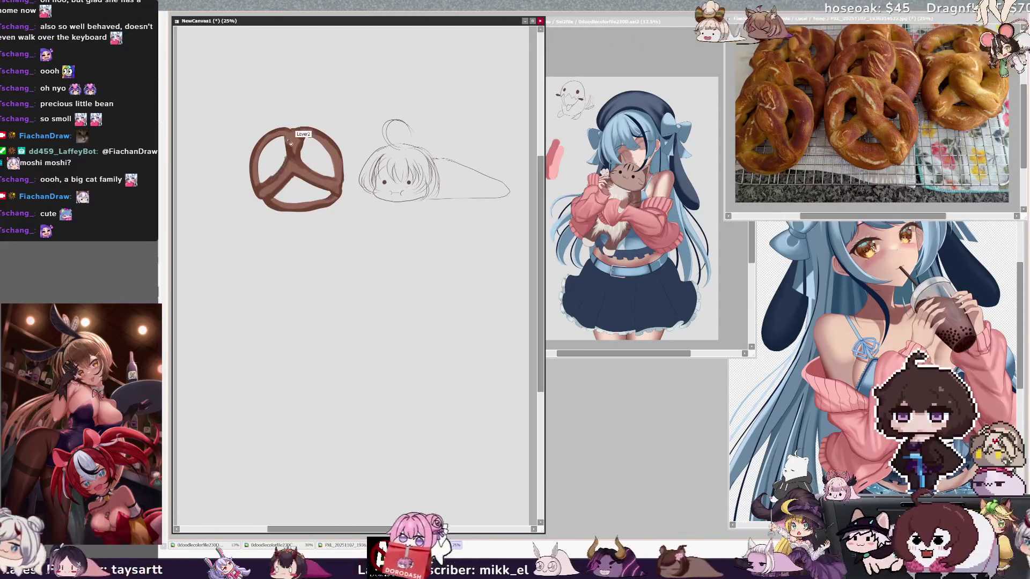
{"action": "key", "text": "bracketright"}
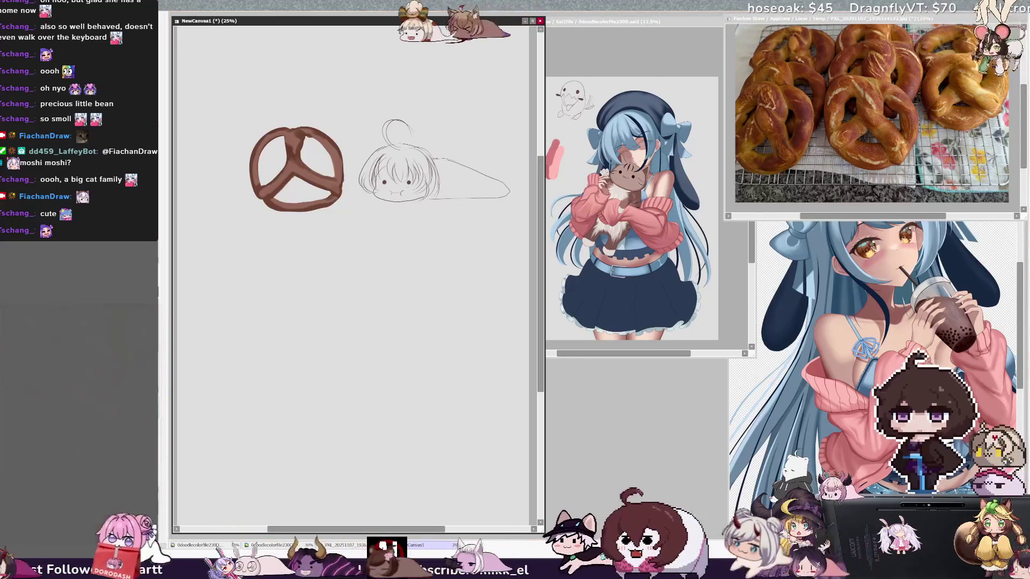
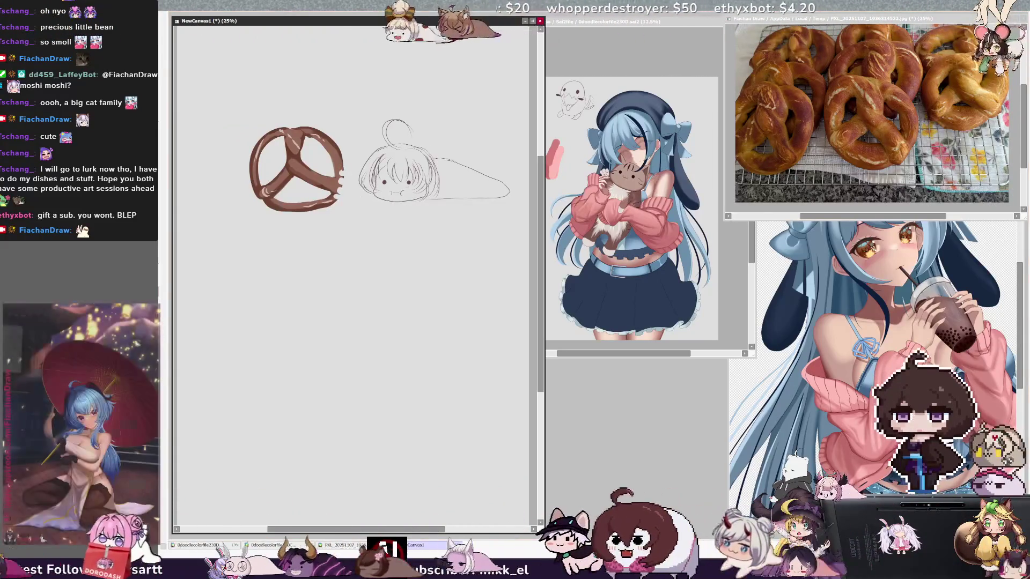
- Rotate, enlarge and shift the pretzel against the chibi with Ctrl+T, then zoom to 50%
{"action": "key", "text": "ctrl+t"}
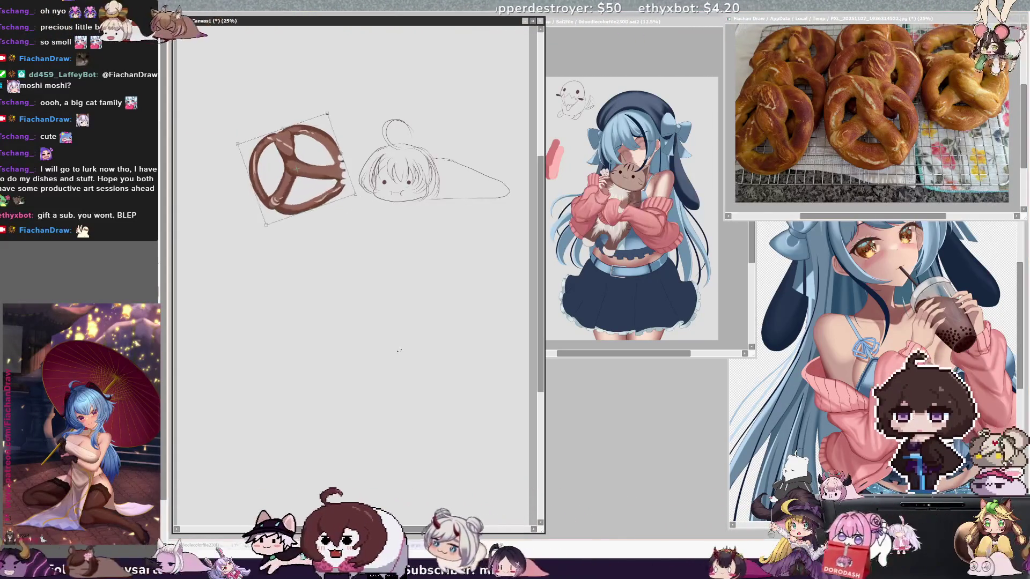
{"action": "left_click_drag", "start_coordinate": [315, 153], "coordinate": [336, 171]}
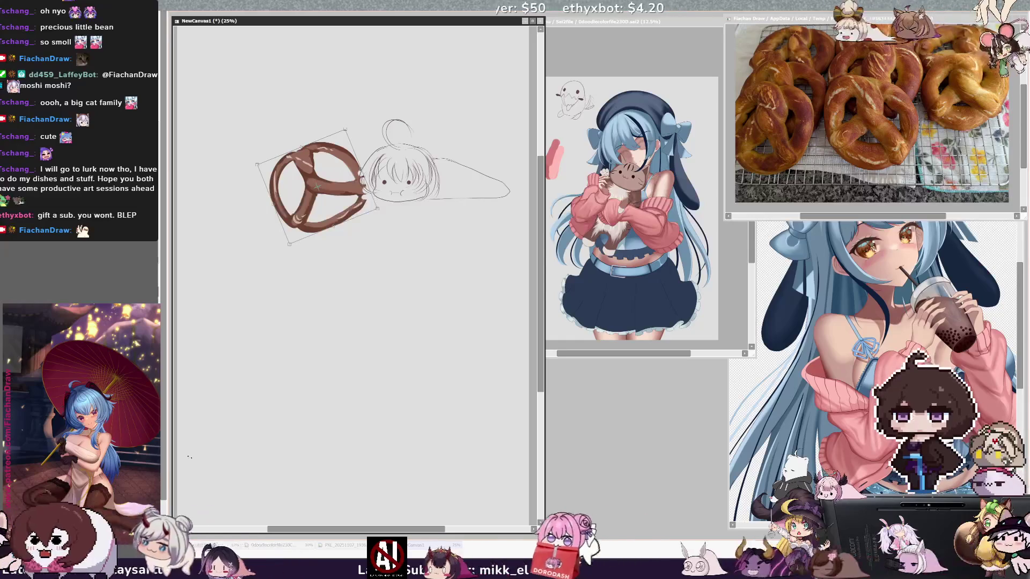
{"action": "left_click_drag", "start_coordinate": [256, 164], "coordinate": [236, 157]}
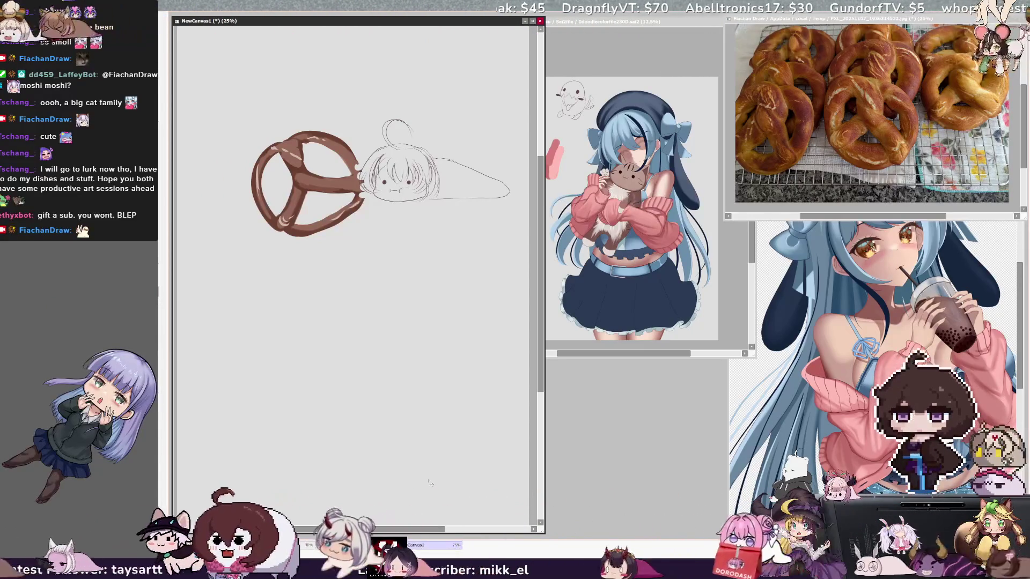
{"action": "key", "text": "Page_Up"}
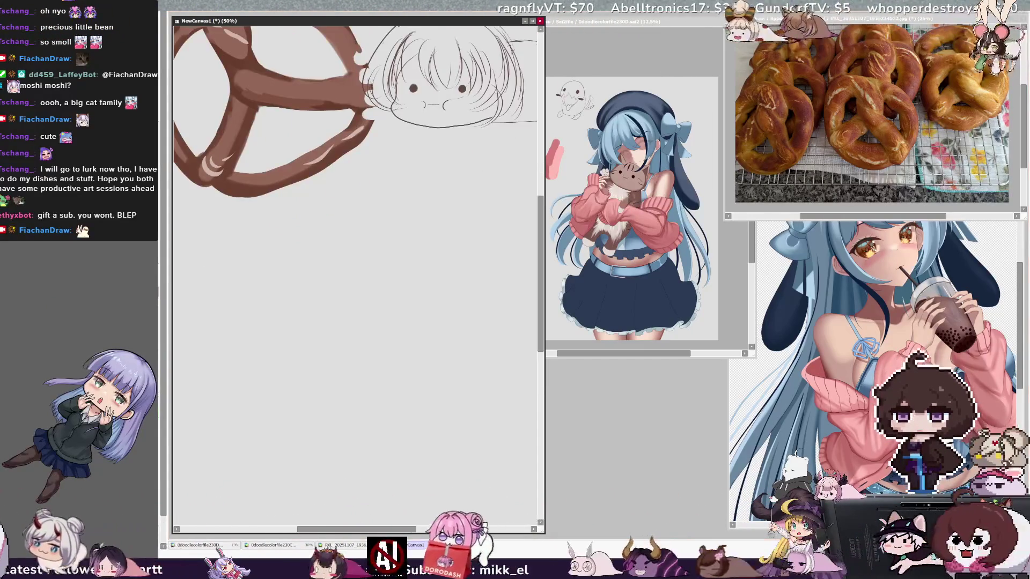
- Add a small stroke beside the chibi's mouth and dot its other eye, then zoom to 25%
{"action": "left_click_drag", "start_coordinate": [413, 160], "coordinate": [353, 281]}
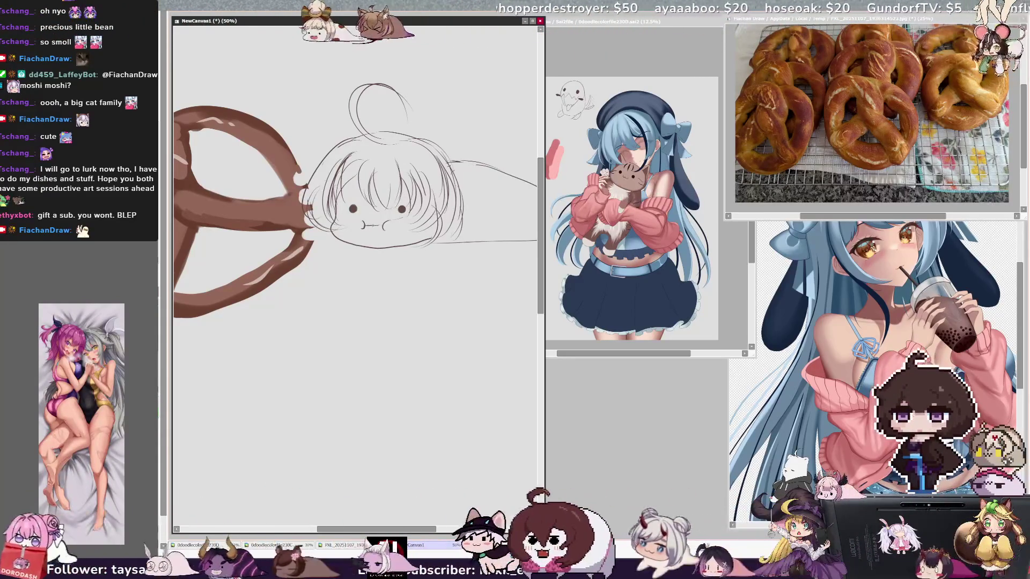
{"action": "left_click_drag", "start_coordinate": [384, 220], "coordinate": [389, 230]}
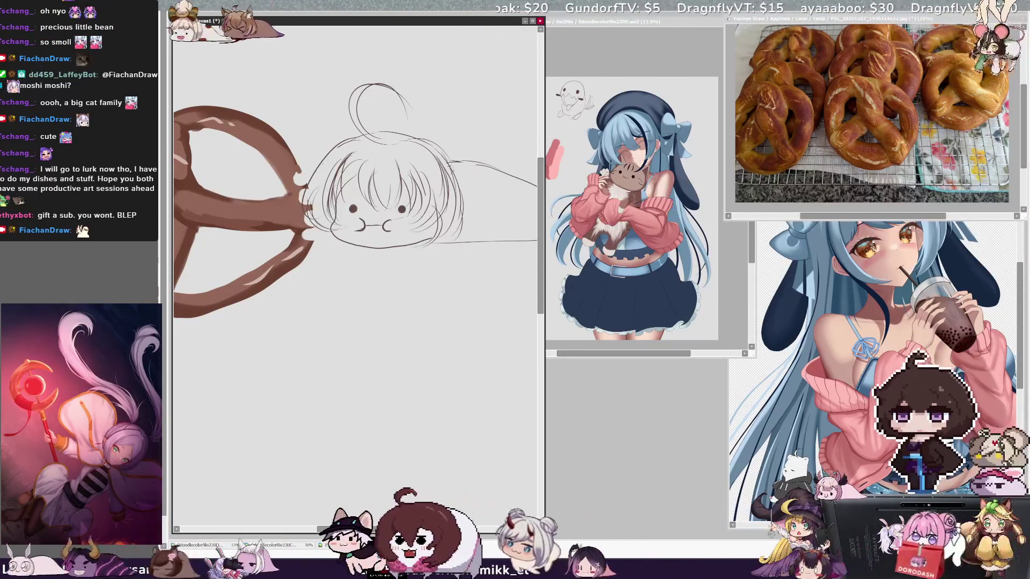
{"action": "key", "text": "bracketright"}
{"action": "left_click", "coordinate": [401, 208]}
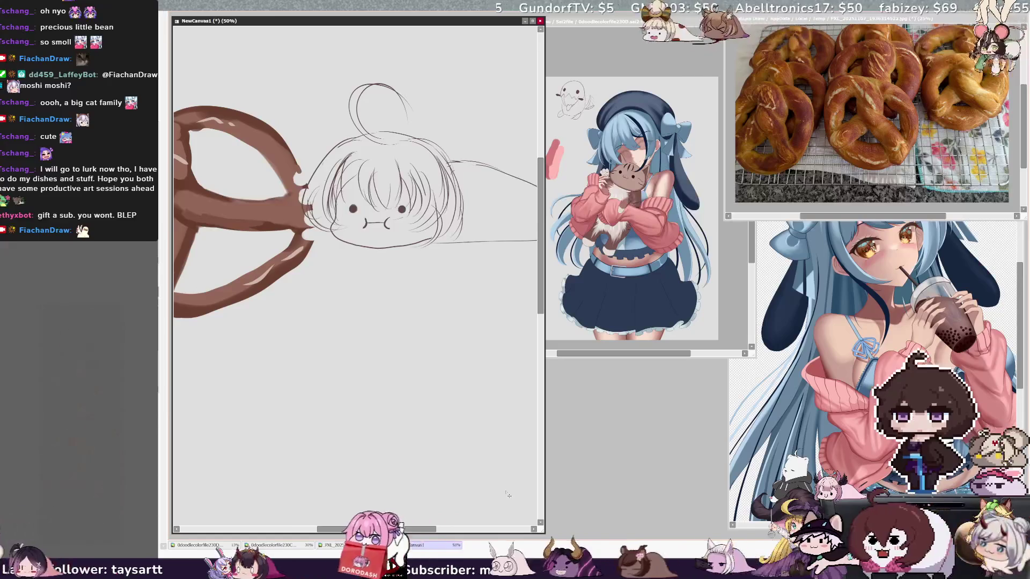
{"action": "key", "text": "minus"}
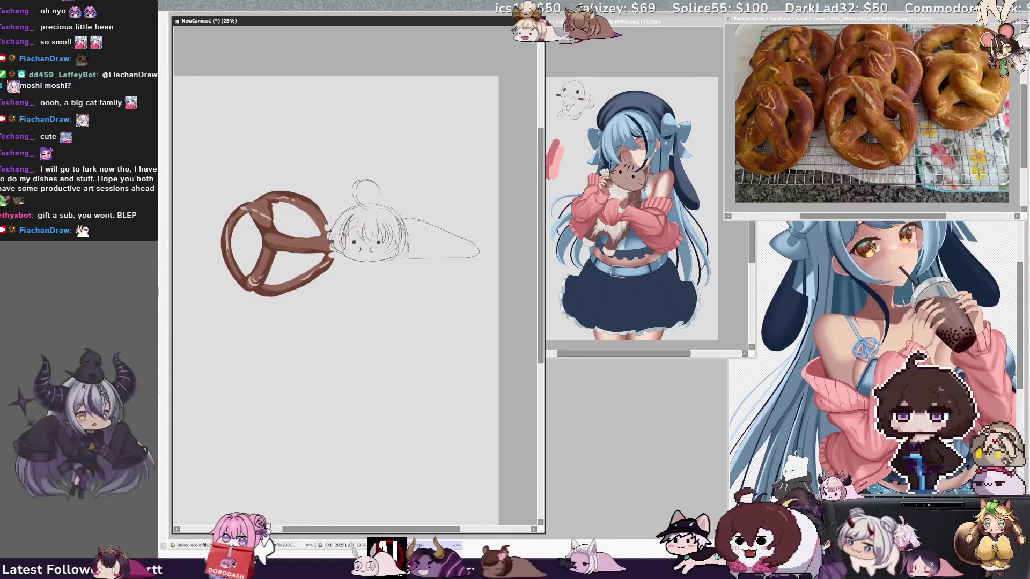
- Delete the pretzel and chibi from NewCanvas1, leaving it blank, and widen its window
{"action": "left_click_drag", "start_coordinate": [541, 352], "coordinate": [542, 373]}
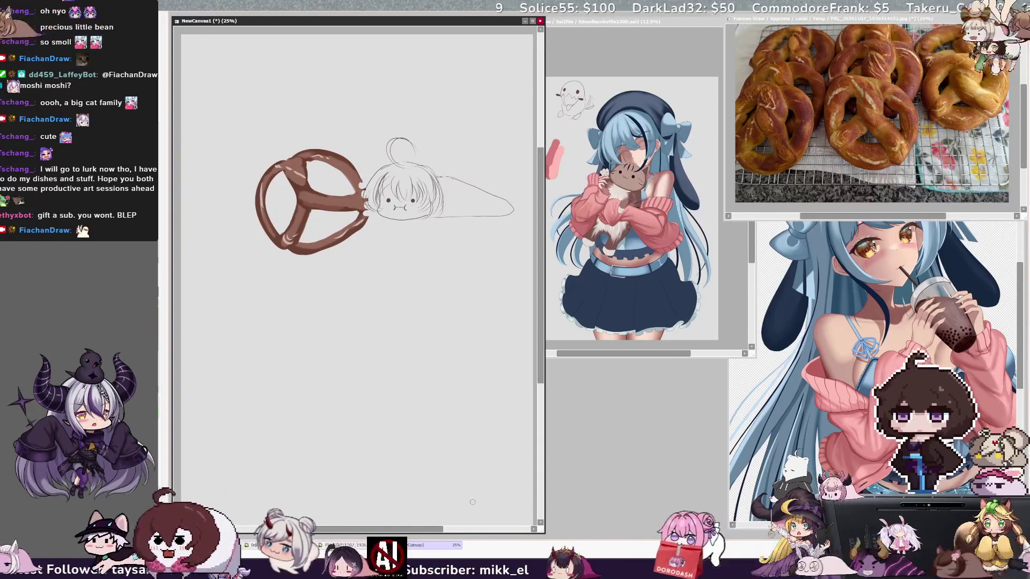
{"action": "key", "text": "Delete"}
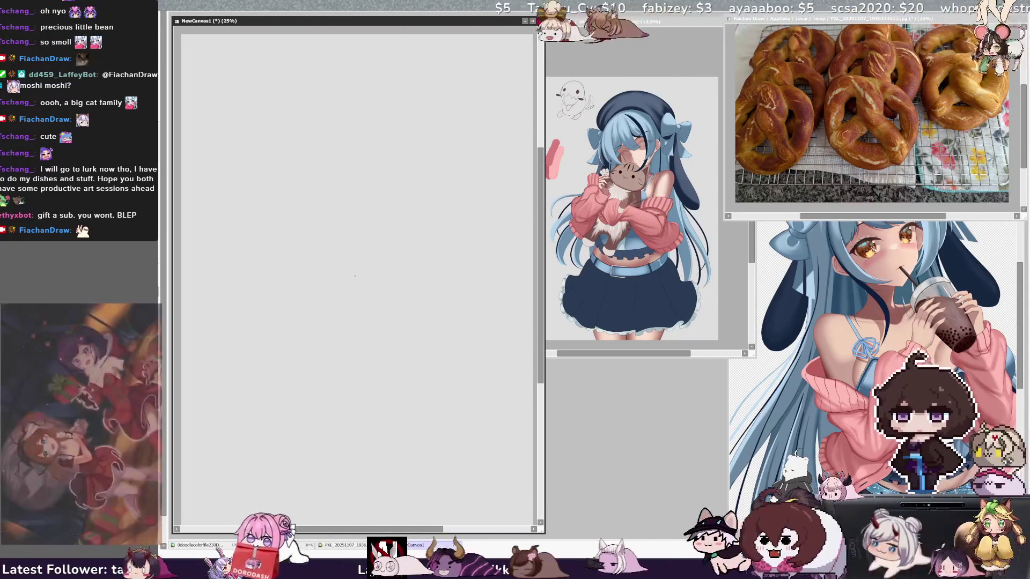
{"action": "left_click_drag", "start_coordinate": [543, 269], "coordinate": [555, 268]}
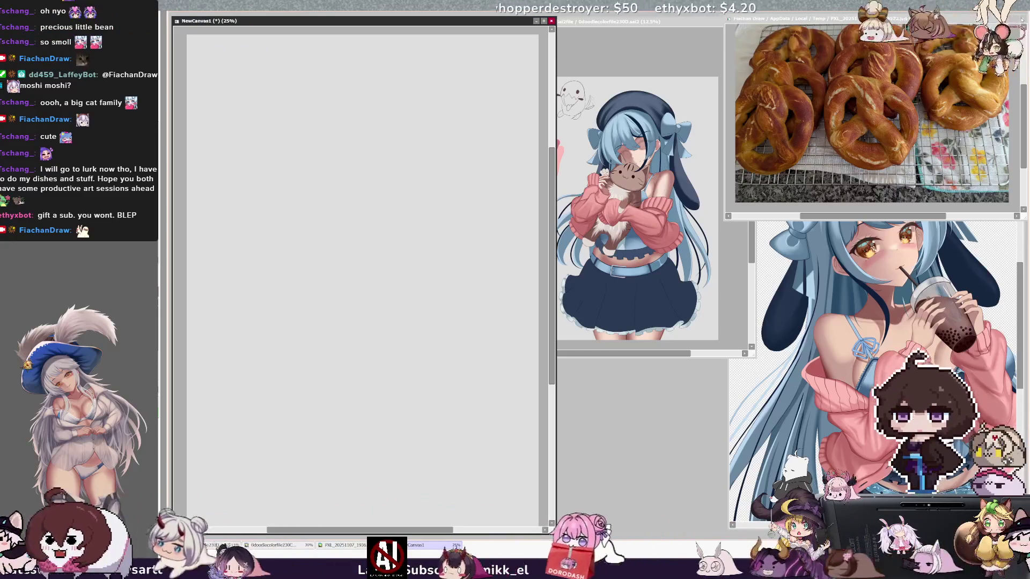
- Make the pretzel photo window smaller from its corner, then reactivate the blank NewCanvas1 window
{"action": "key", "text": "ctrl+Tab"}
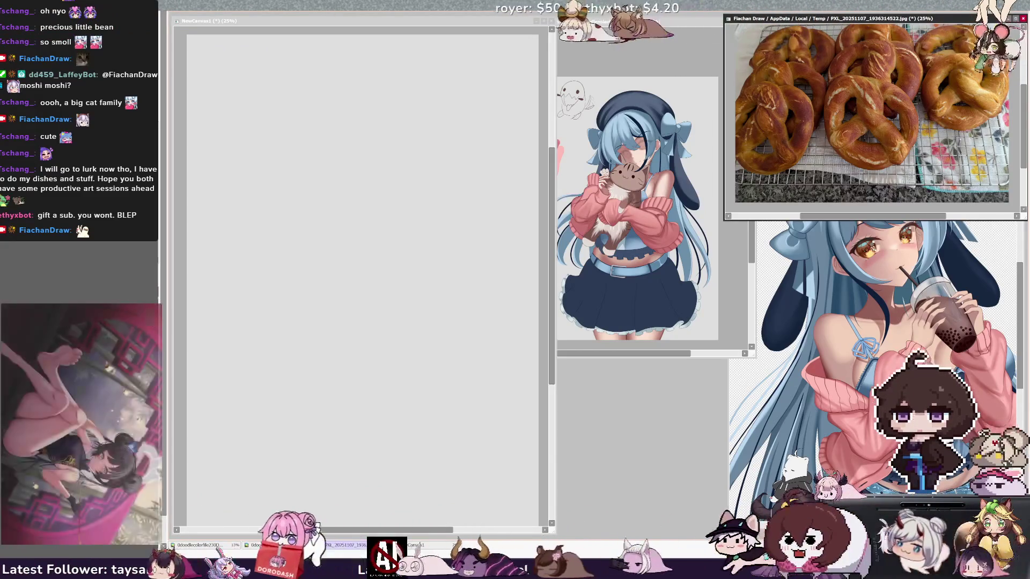
{"action": "mouse_move", "coordinate": [724, 219]}
{"action": "left_mouse_down"}
{"action": "mouse_move", "coordinate": [857, 115]}
{"action": "mouse_move", "coordinate": [832, 131]}
{"action": "left_mouse_up"}
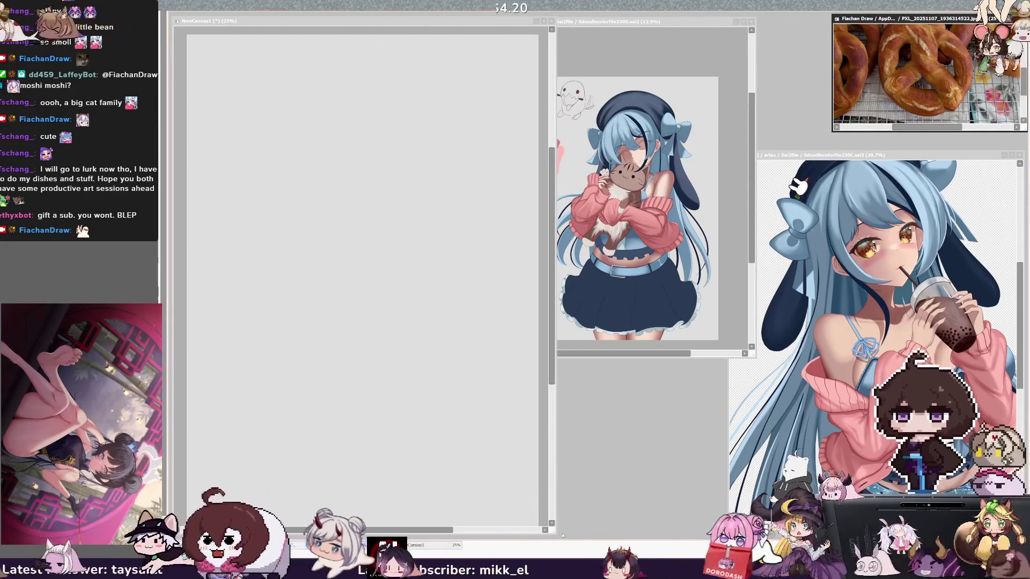
{"action": "left_click", "coordinate": [434, 533]}
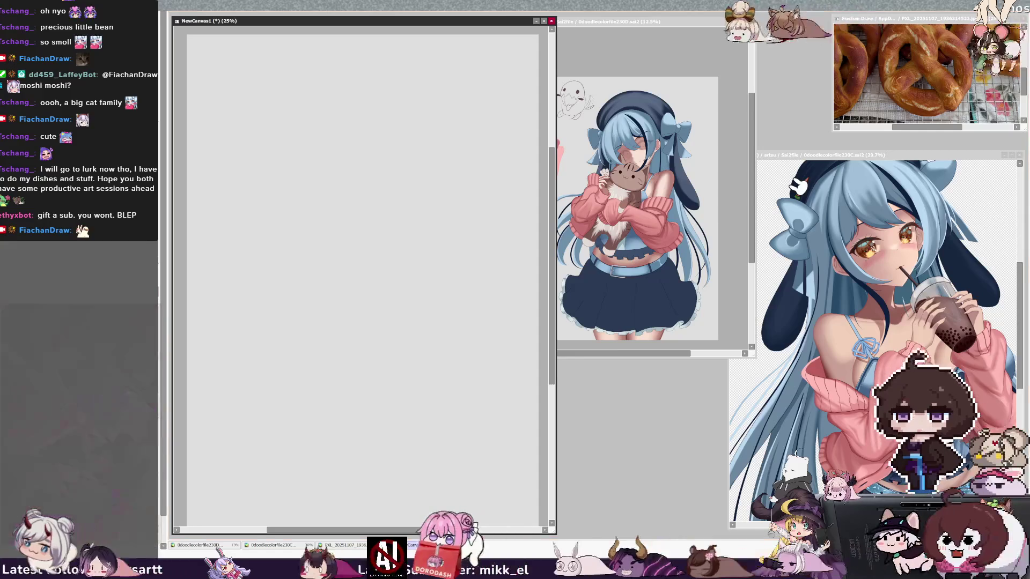
{"action": "left_click", "coordinate": [349, 545]}
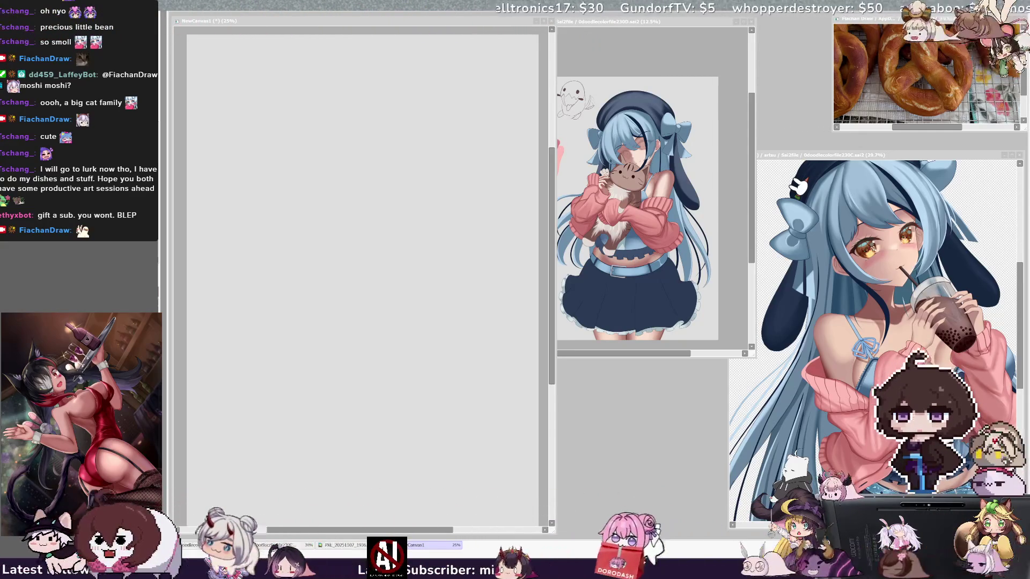
{"action": "left_click", "coordinate": [359, 24]}
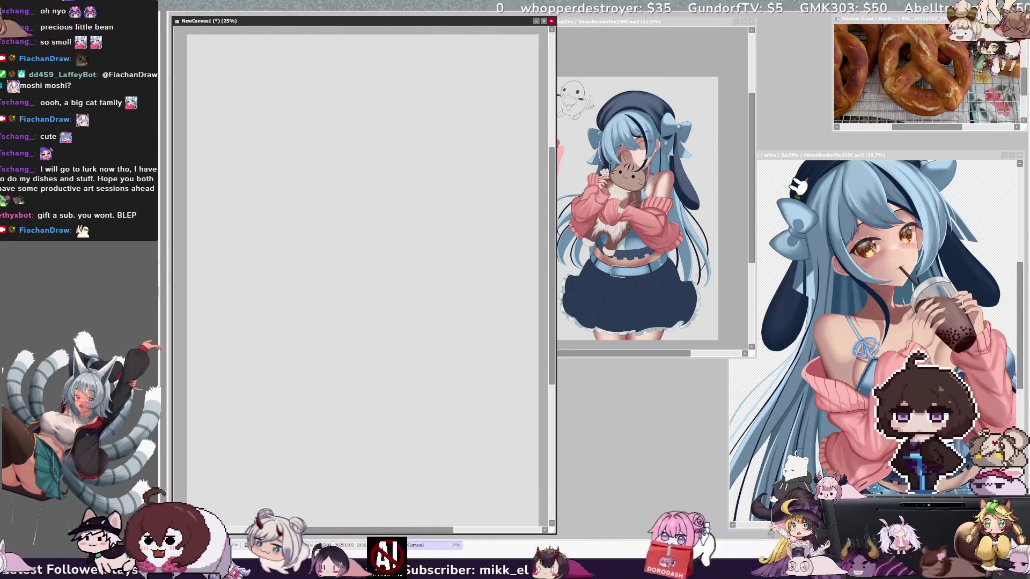
- Minimize NewCanvas1, then move the cat-hugging illustration window left, enlarge it and zoom to 25%
{"action": "left_click", "coordinate": [535, 21]}
{"action": "left_click_drag", "start_coordinate": [537, 22], "coordinate": [208, 20]}
{"action": "left_click_drag", "start_coordinate": [426, 355], "coordinate": [697, 533]}
{"action": "scroll", "coordinate": [448, 257], "scroll_direction": "up", "scroll_amount": 4}
{"action": "scroll", "coordinate": [581, 345], "scroll_direction": "up", "scroll_amount": 1}
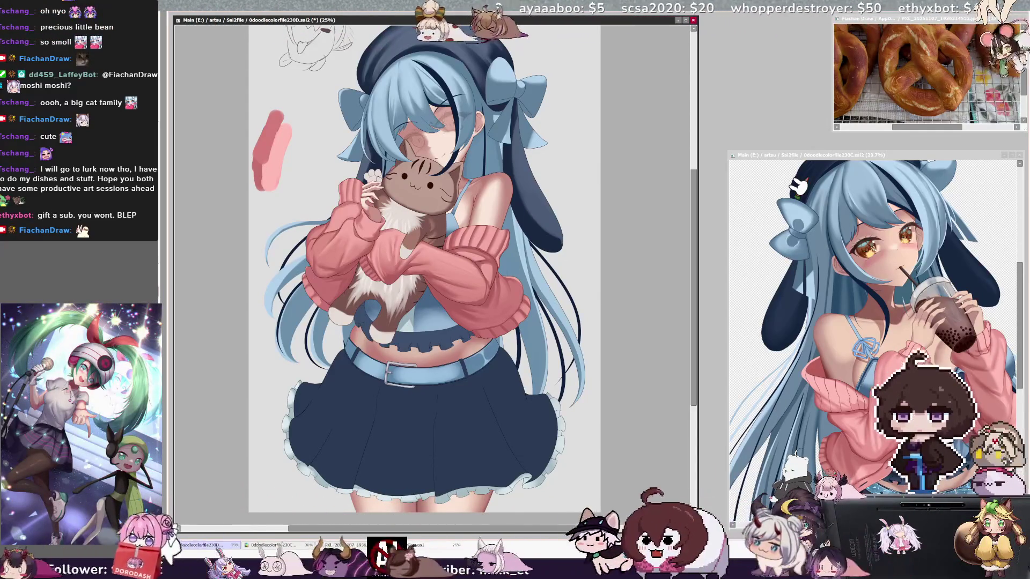
- Nudge the boba reference window up and enlarge it, then refocus the cat-hugging illustration
{"action": "left_click_drag", "start_coordinate": [923, 156], "coordinate": [921, 144]}
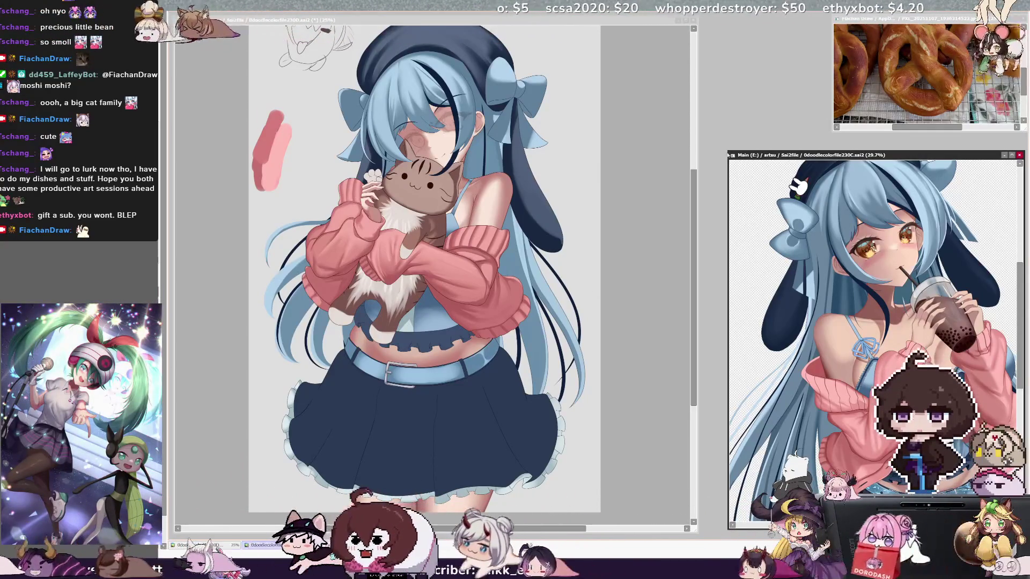
{"action": "left_click_drag", "start_coordinate": [727, 141], "coordinate": [709, 128]}
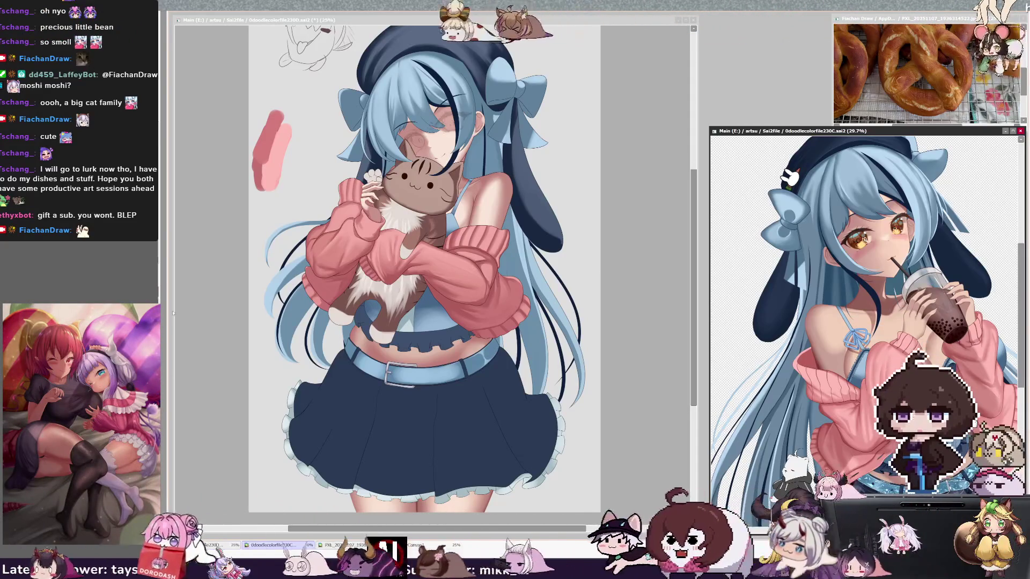
{"action": "key", "text": "ctrl+Tab"}
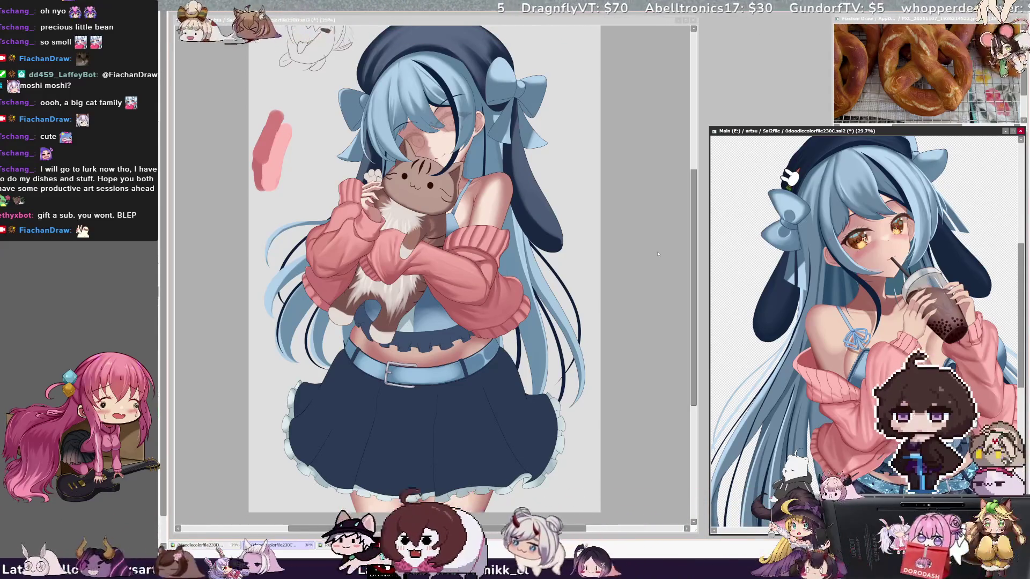
{"action": "scroll", "coordinate": [866, 332], "scroll_direction": "down", "scroll_amount": 2}
{"action": "scroll", "coordinate": [866, 332], "scroll_direction": "up", "scroll_amount": 1}
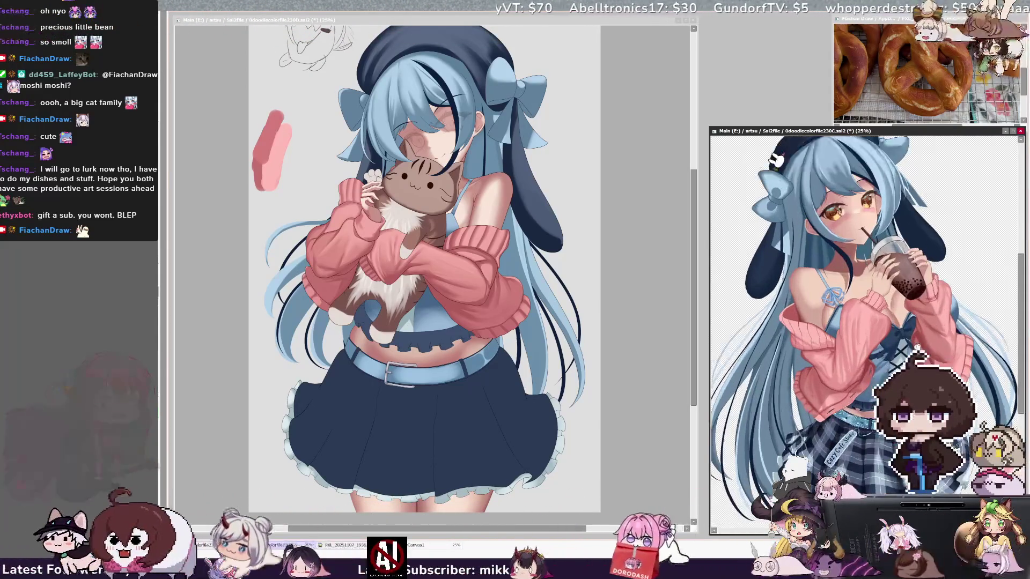
{"action": "scroll", "coordinate": [866, 332], "scroll_direction": "up", "scroll_amount": 3}
{"action": "scroll", "coordinate": [866, 332], "scroll_direction": "down", "scroll_amount": 4}
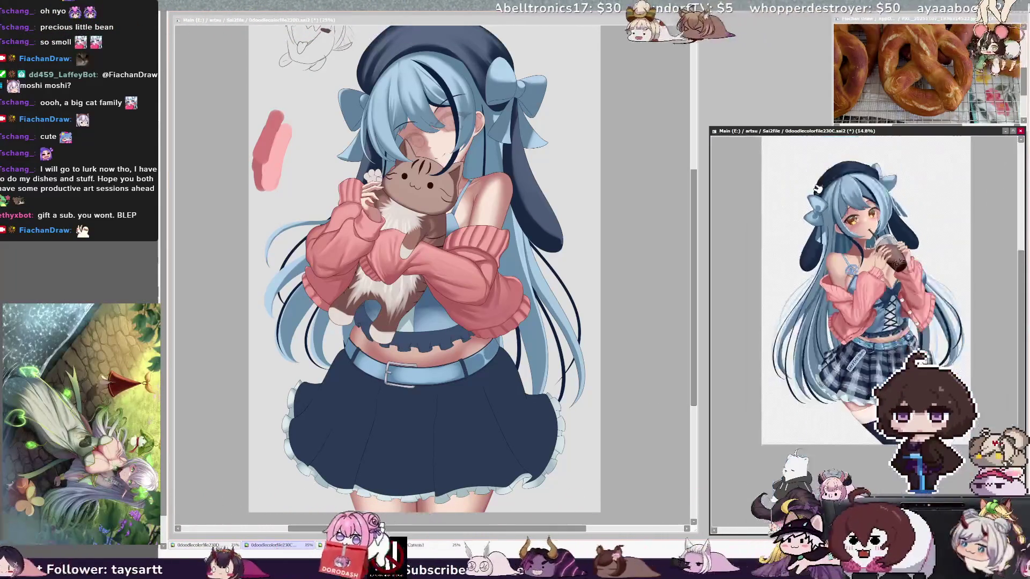
{"action": "scroll", "coordinate": [866, 332], "scroll_direction": "up", "scroll_amount": 1}
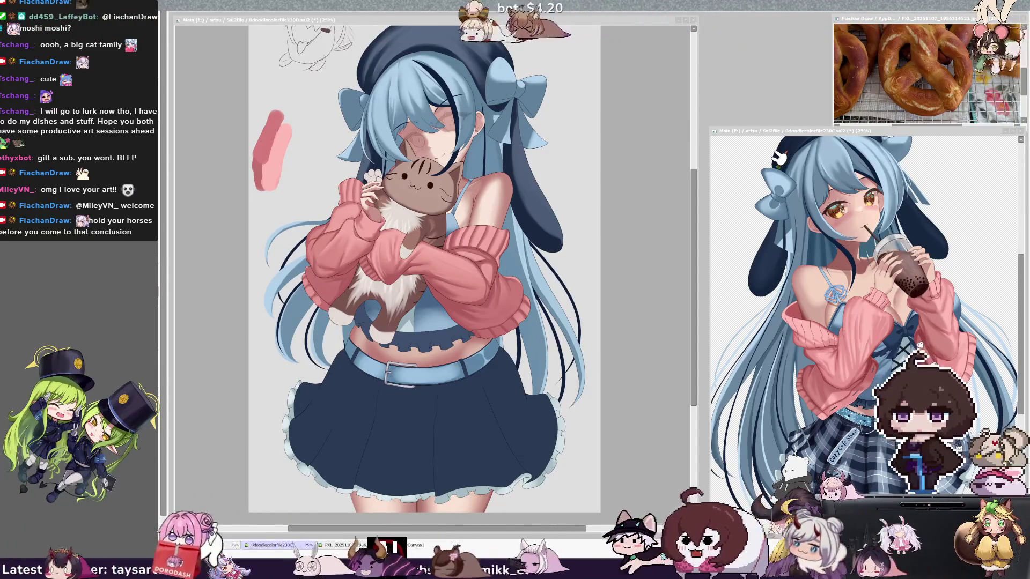
- Zoom the Main canvas to 29.7% on the girl's upper body and cat, and set brush size 40
{"action": "left_click_drag", "start_coordinate": [547, 530], "coordinate": [538, 531]}
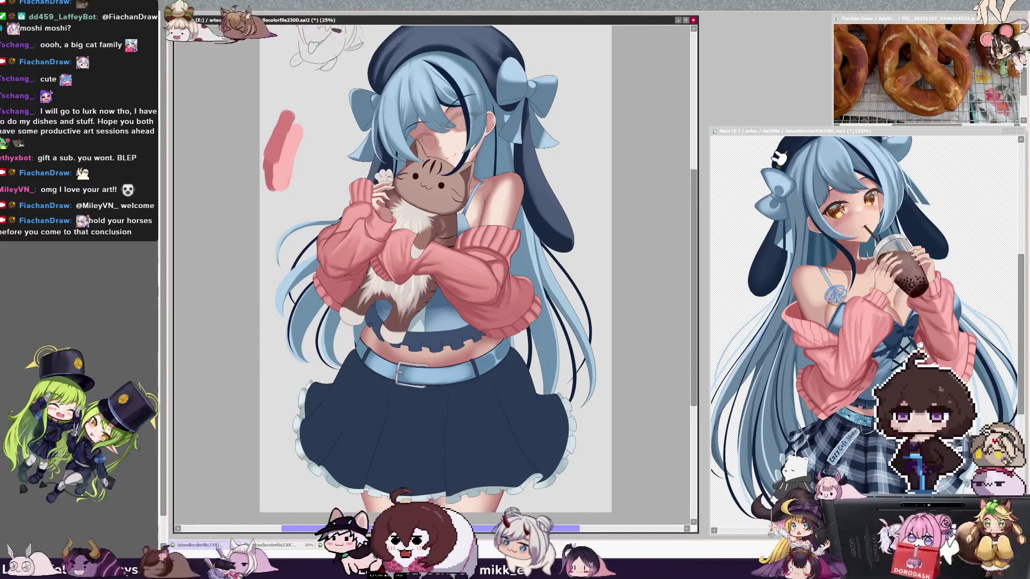
{"action": "scroll", "coordinate": [470, 481], "scroll_direction": "up", "scroll_amount": 1}
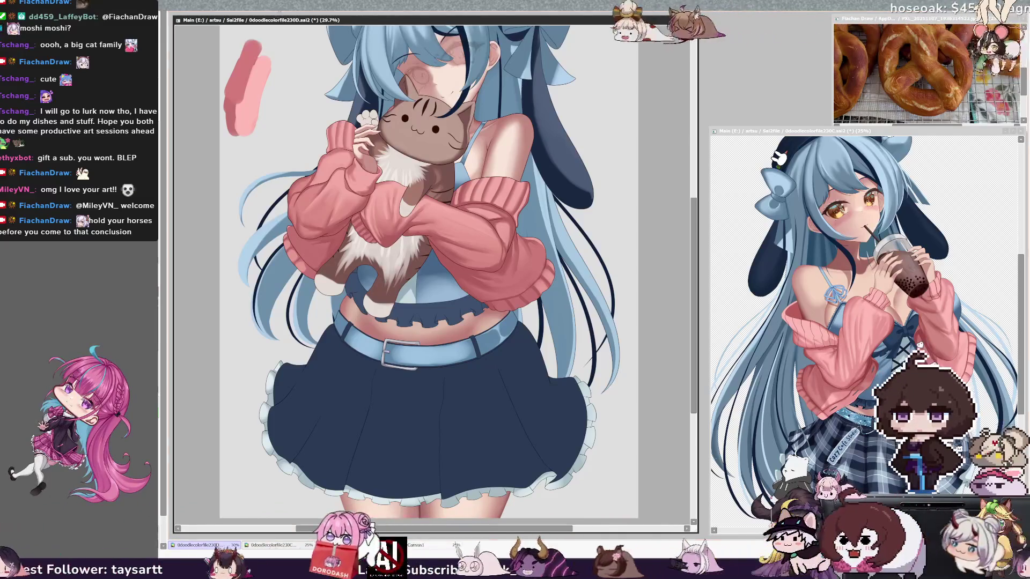
{"action": "left_click_drag", "start_coordinate": [528, 532], "coordinate": [533, 531]}
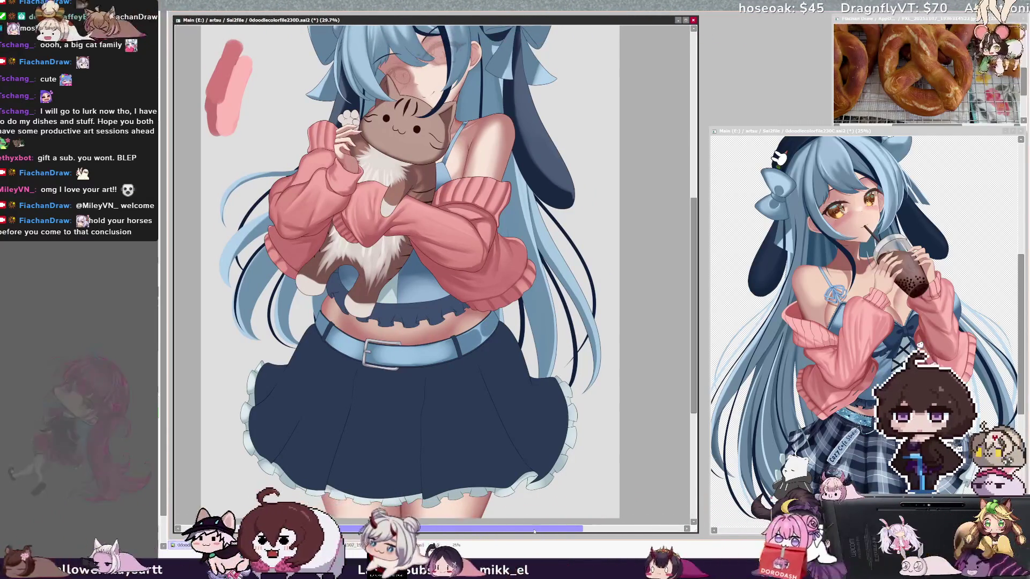
{"action": "left_click_drag", "start_coordinate": [692, 293], "coordinate": [697, 258]}
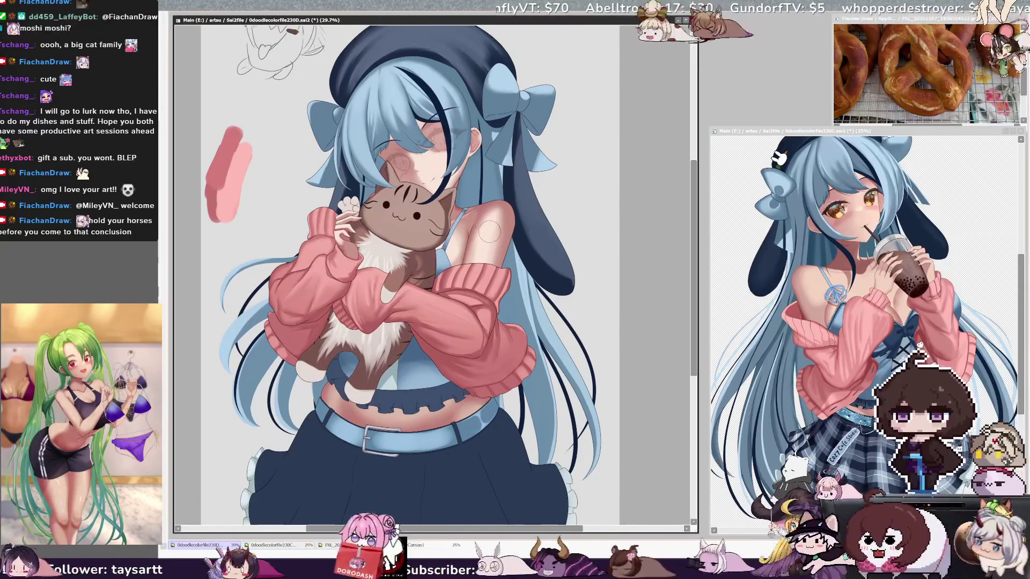
{"action": "key", "text": "bracketright"}
{"action": "key", "text": "bracketright"}
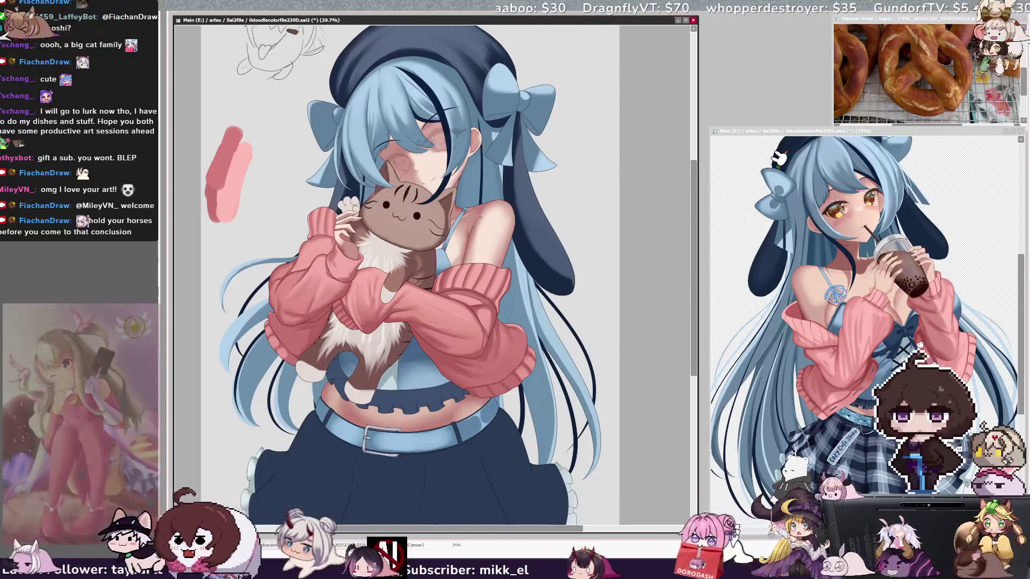
{"action": "key", "text": "f"}
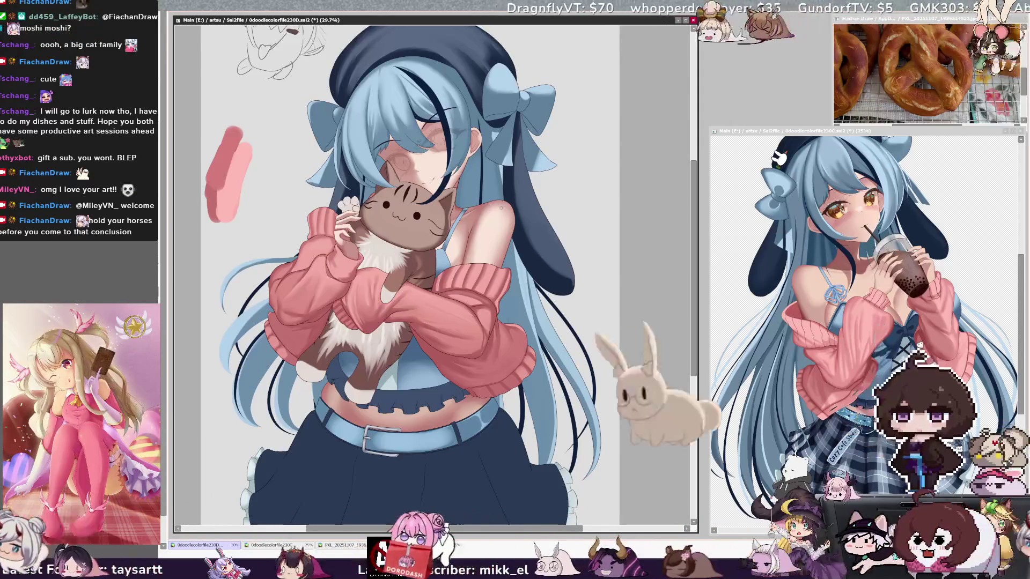